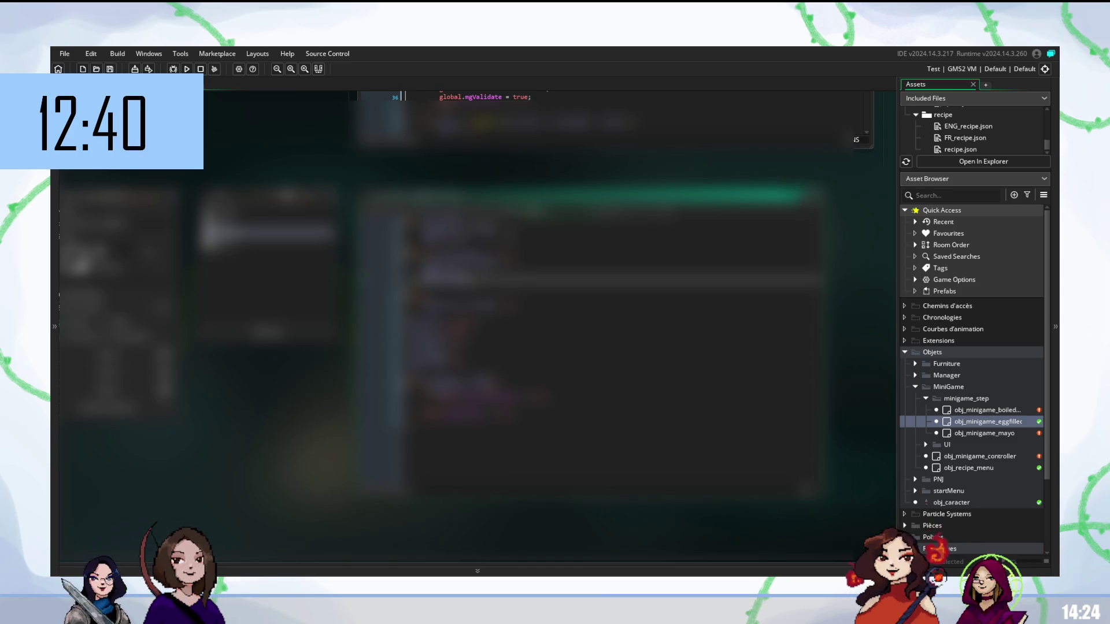
# Add a new line in the obj_minigame_eggfiller code, autocompleting an identifier starting with 'i'.
pyautogui.click(451, 237)
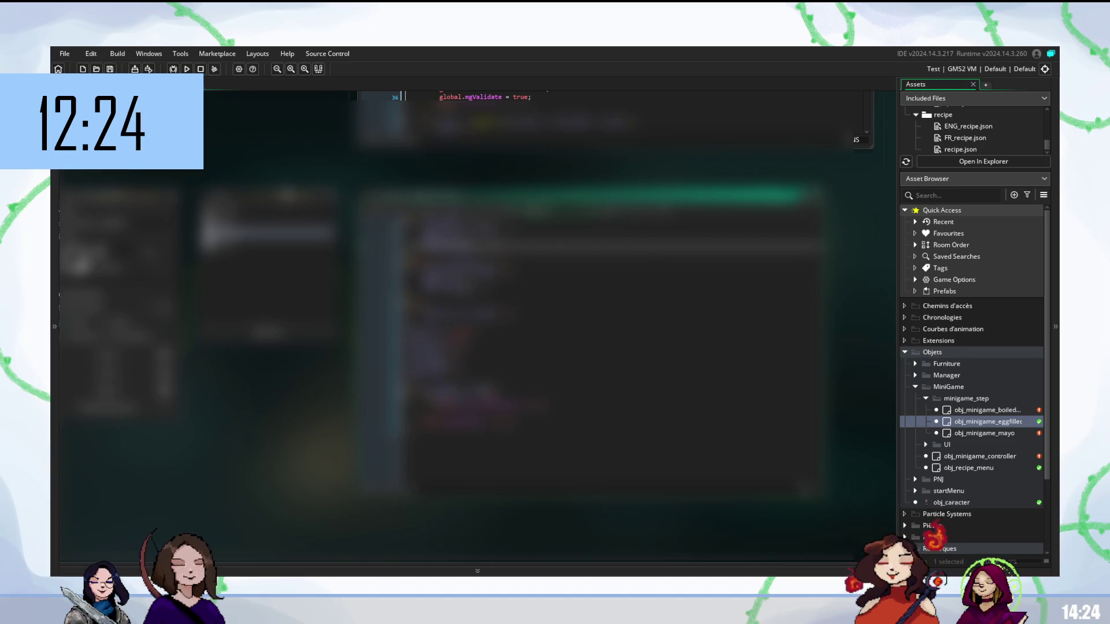
pyautogui.click(520, 288)
pyautogui.press('Return')
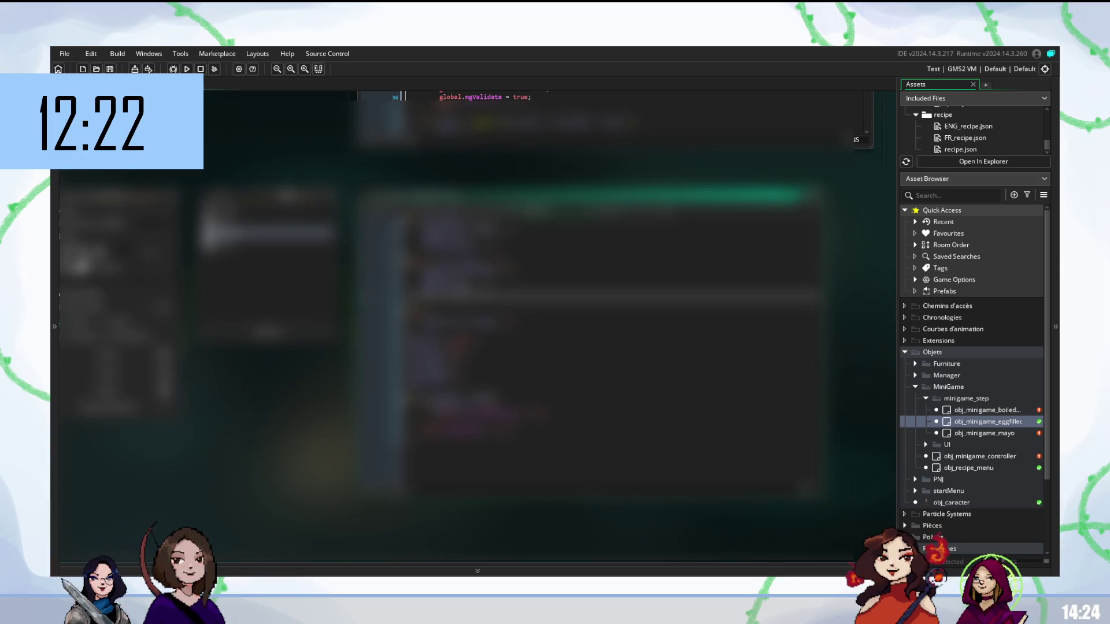
pyautogui.write('i')
pyautogui.press('Return')
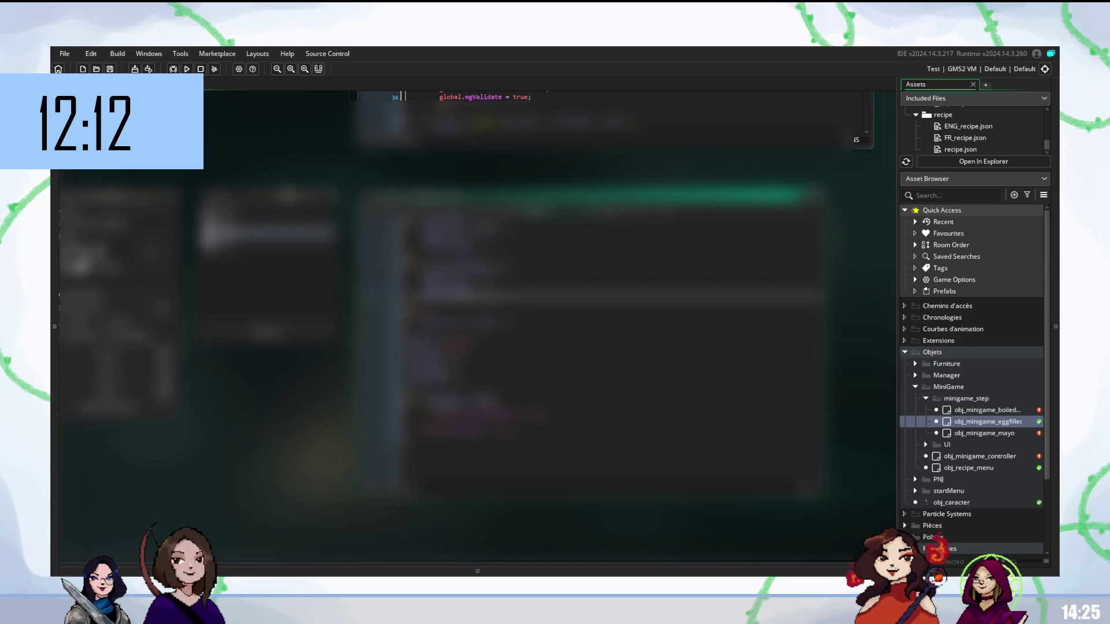
pyautogui.click(520, 321)
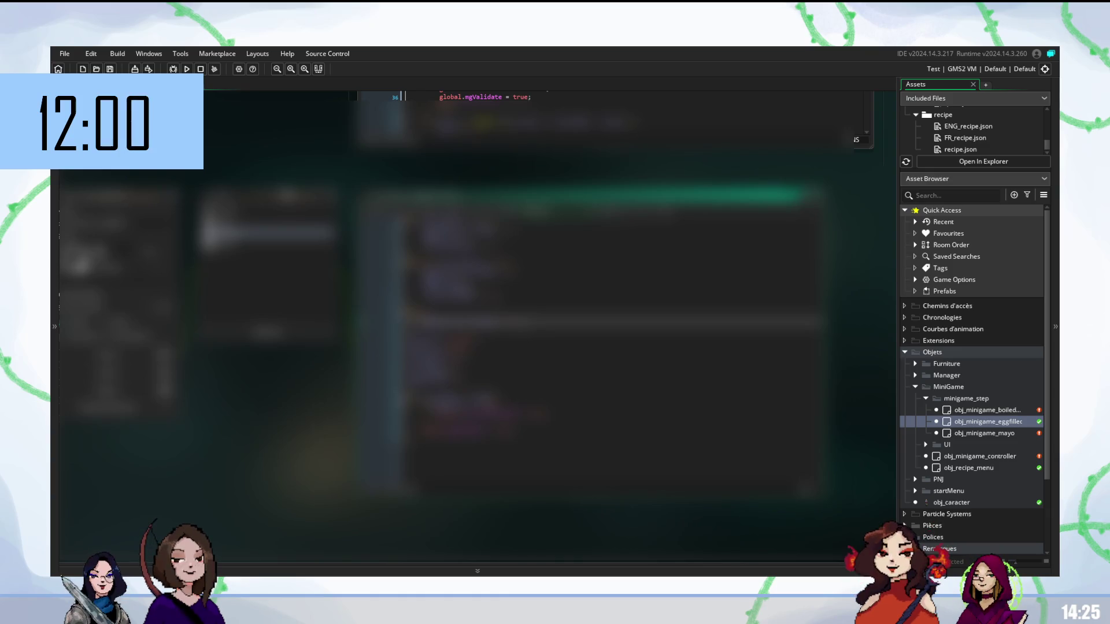
pyautogui.scroll(-1, 578, 289)
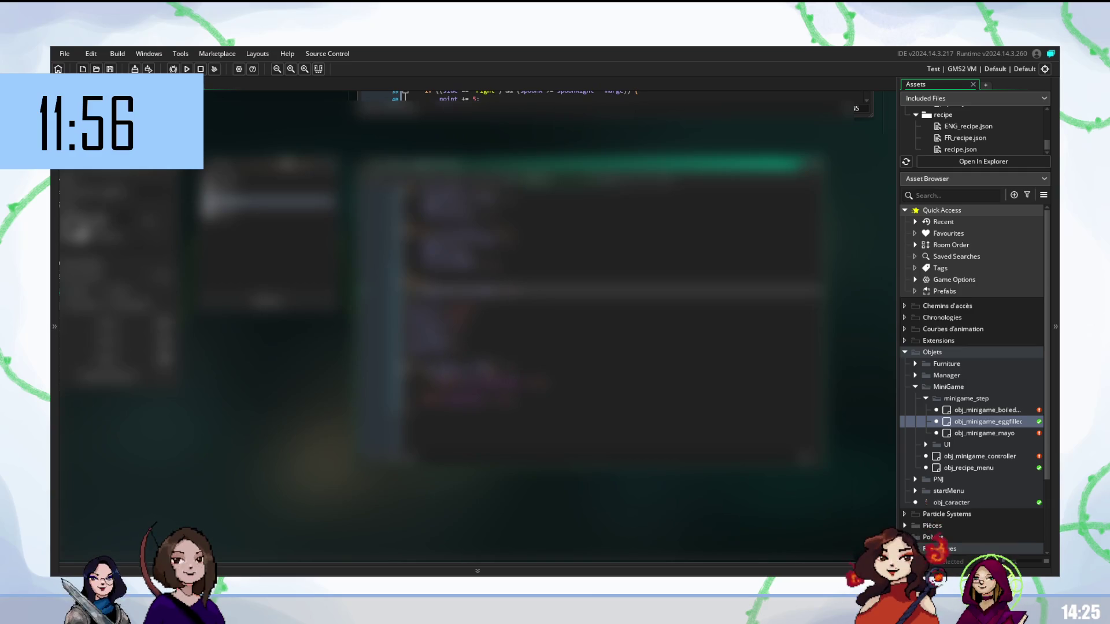
# Place the cursor on lines further down the obj_minigame_eggfiller code.
pyautogui.click(462, 366)
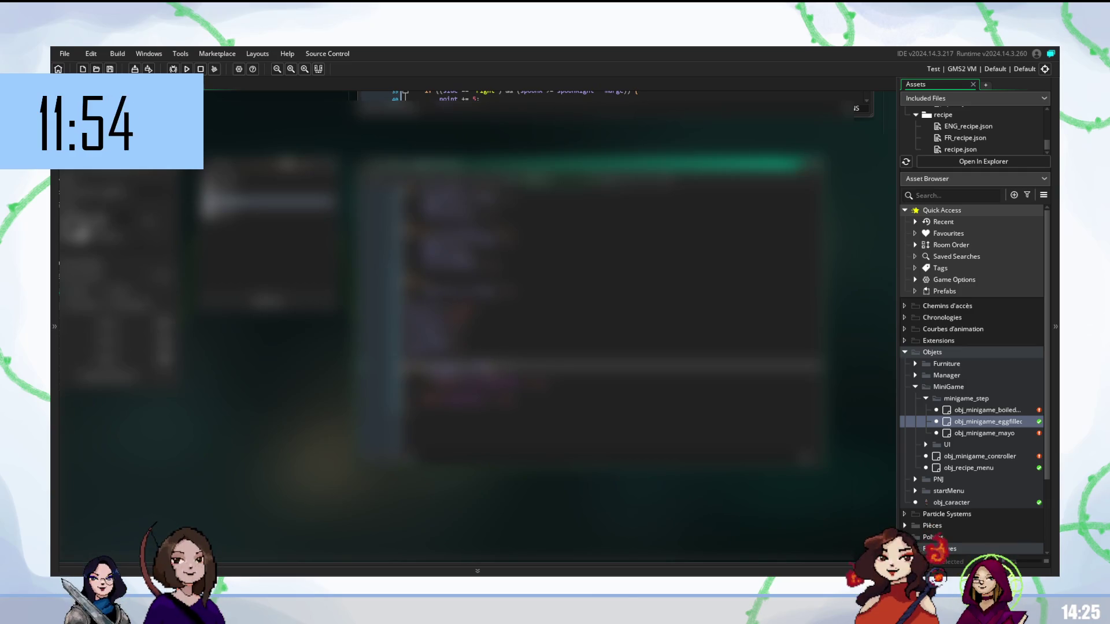
pyautogui.click(463, 374)
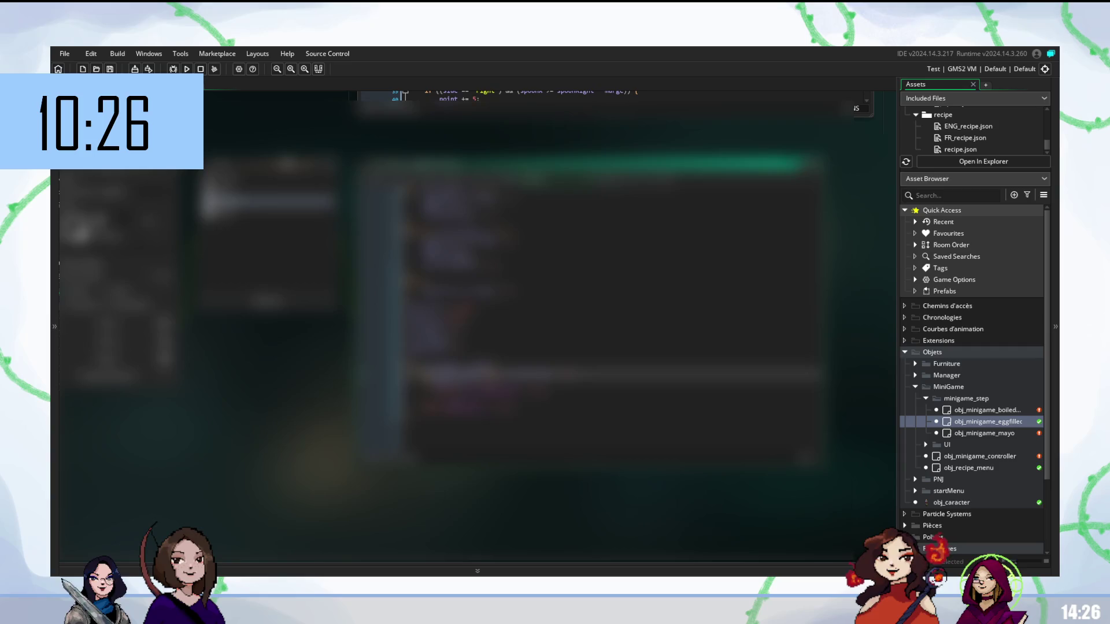
# Autocomplete another 'i' identifier on a lower egg-filler line, then open obj_minigame_controller.
pyautogui.click(439, 399)
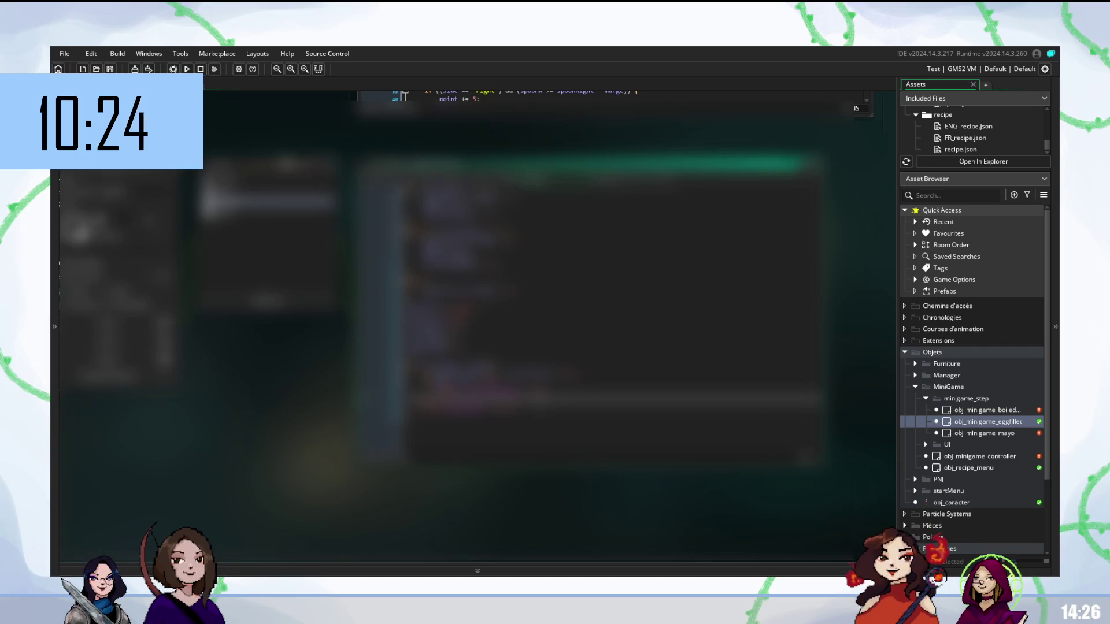
pyautogui.click(439, 412)
pyautogui.write('i')
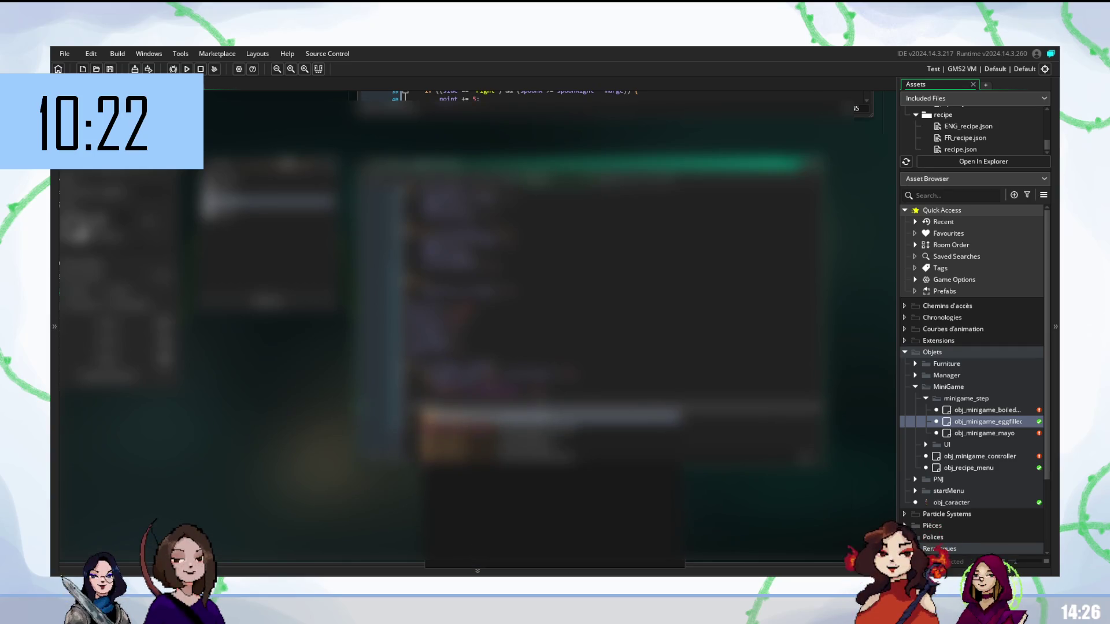
pyautogui.press('Return')
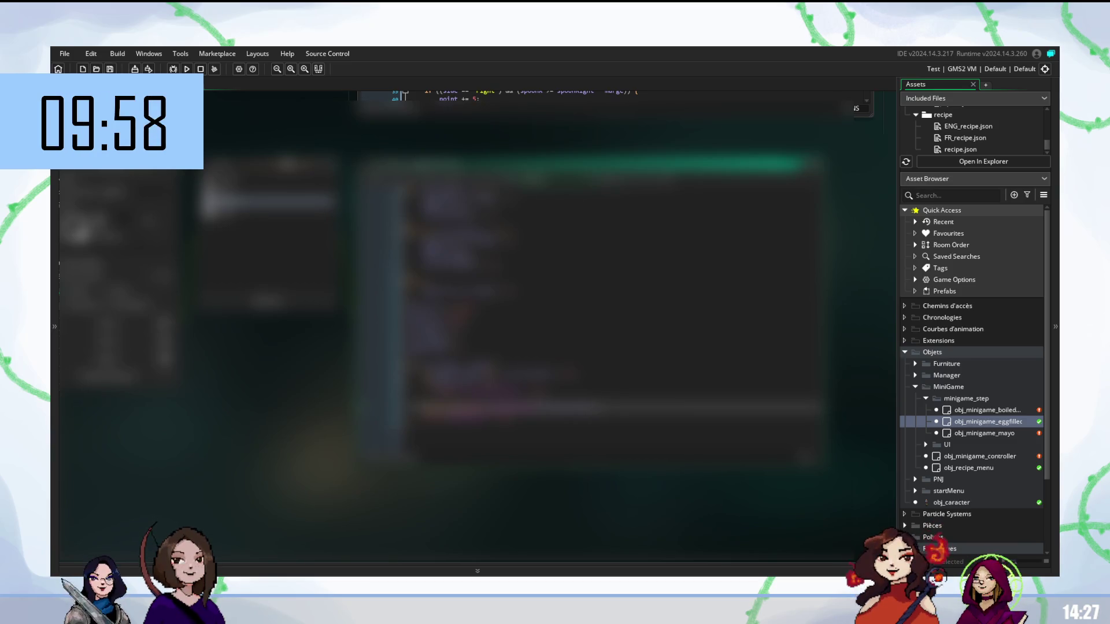
pyautogui.doubleClick(968, 456)
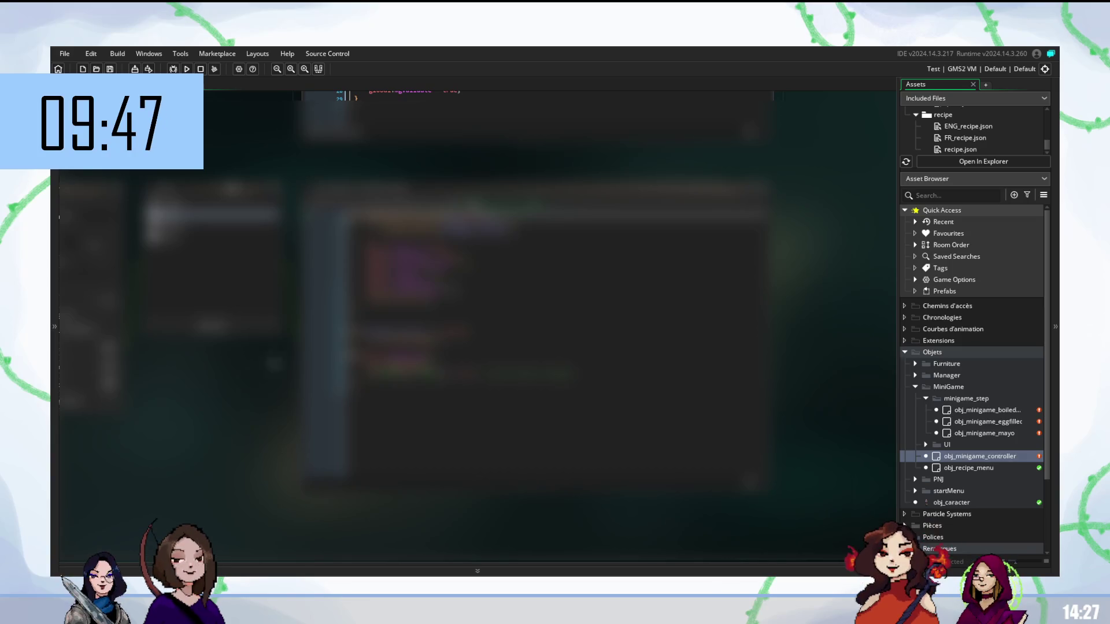
# Place the cursor in the obj_minigame_controller code and move to the next line.
pyautogui.click(521, 289)
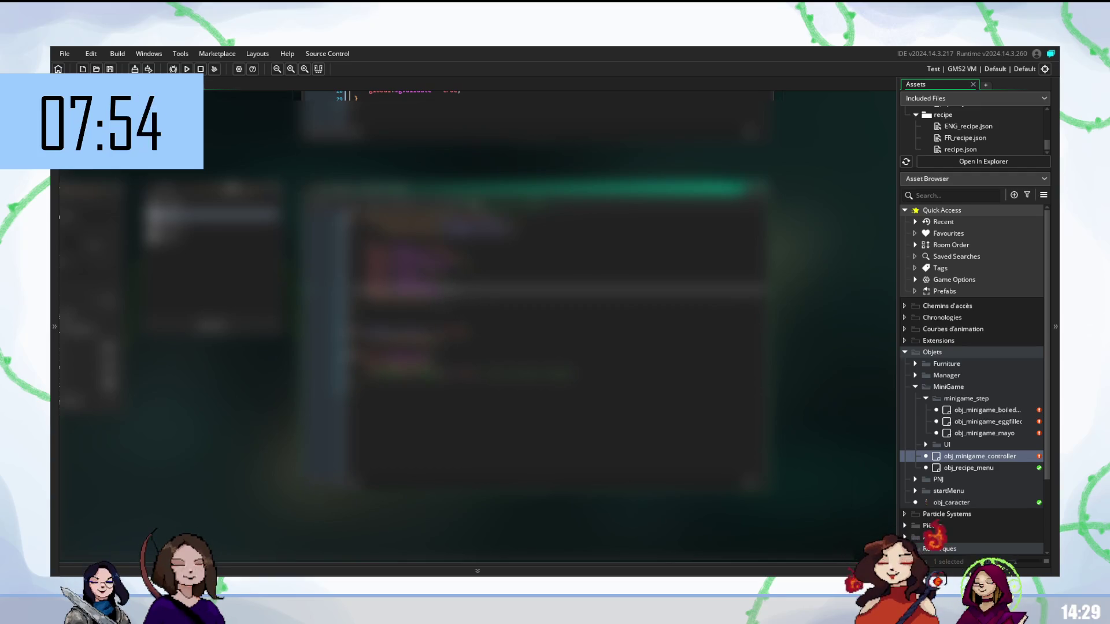
pyautogui.click(404, 309)
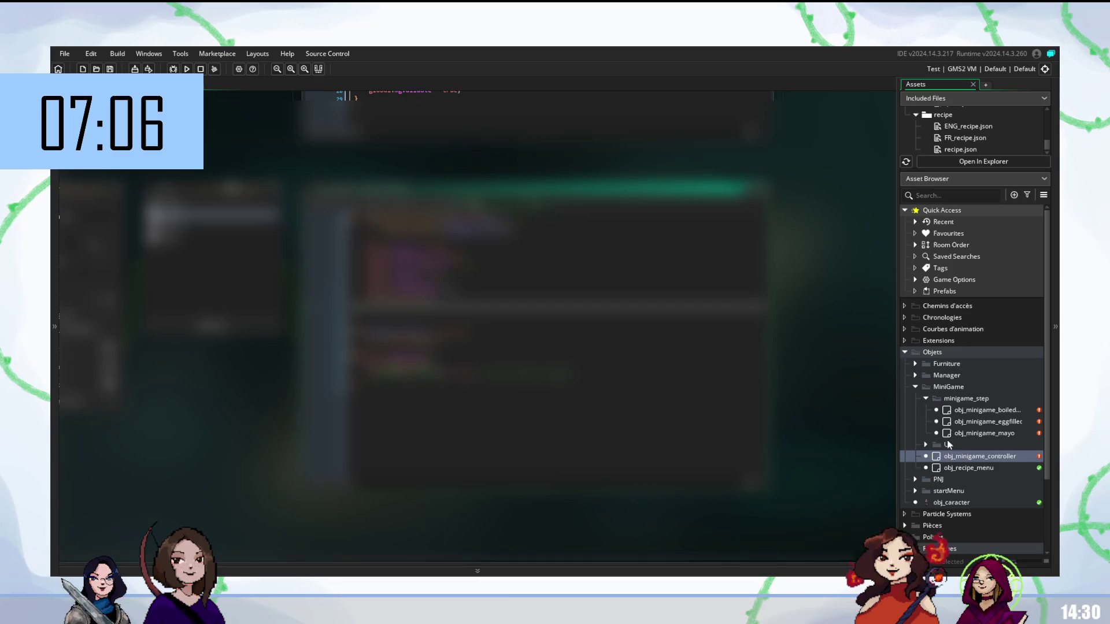
# Collapse the Remarques folder and expand Scripts and its minigame group in the Asset Browser.
pyautogui.scroll(-2, 947, 442)
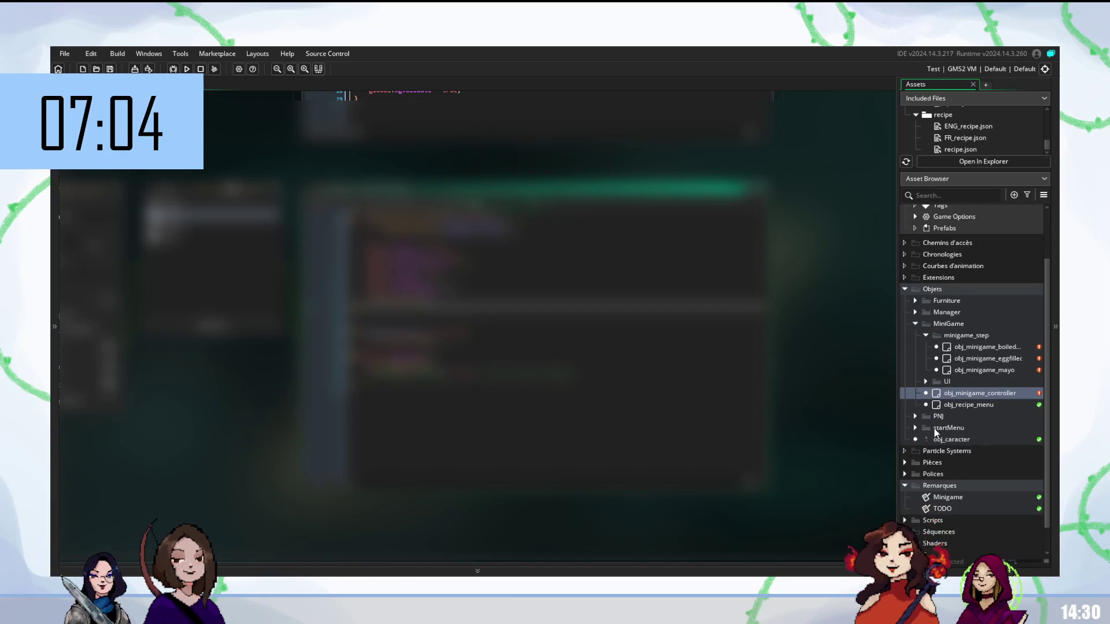
pyautogui.scroll(-1, 940, 439)
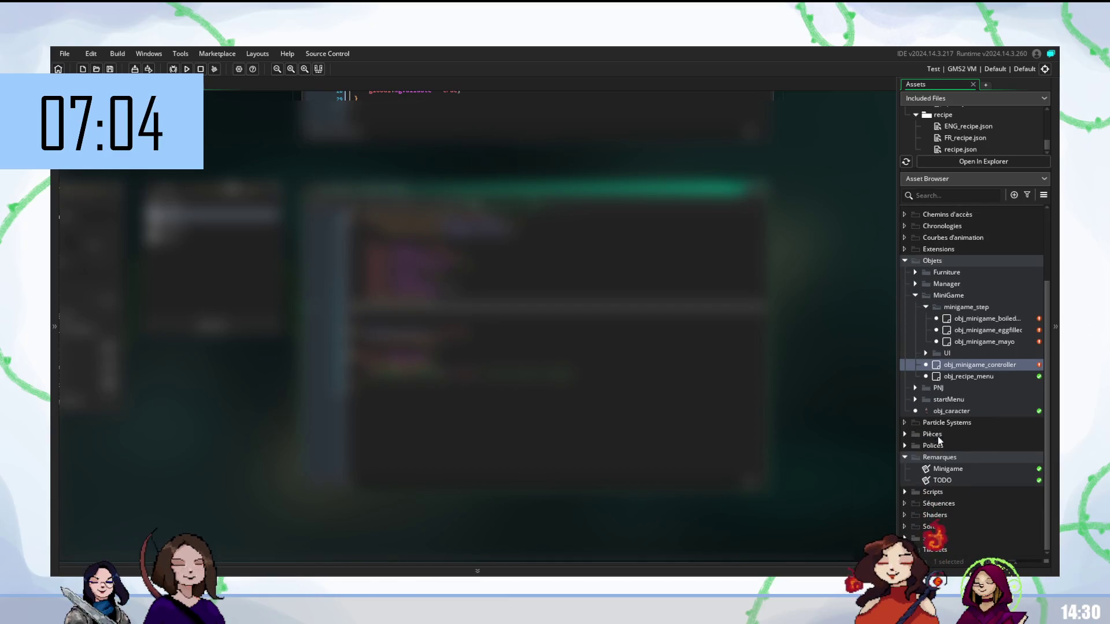
pyautogui.click(905, 456)
pyautogui.click(905, 492)
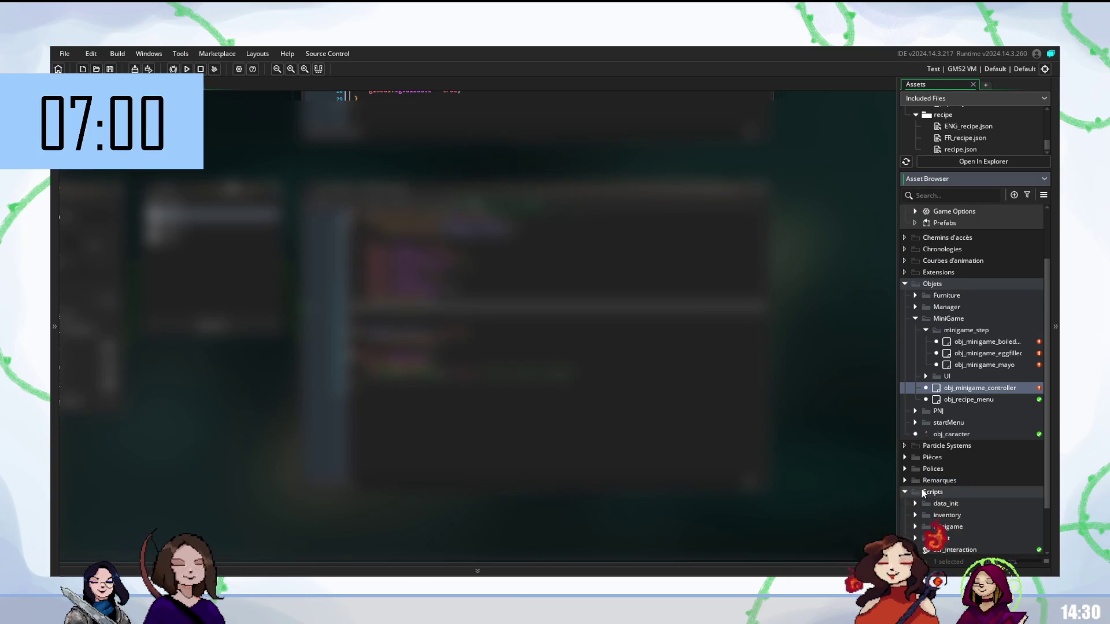
pyautogui.scroll(-2, 920, 489)
pyautogui.click(916, 466)
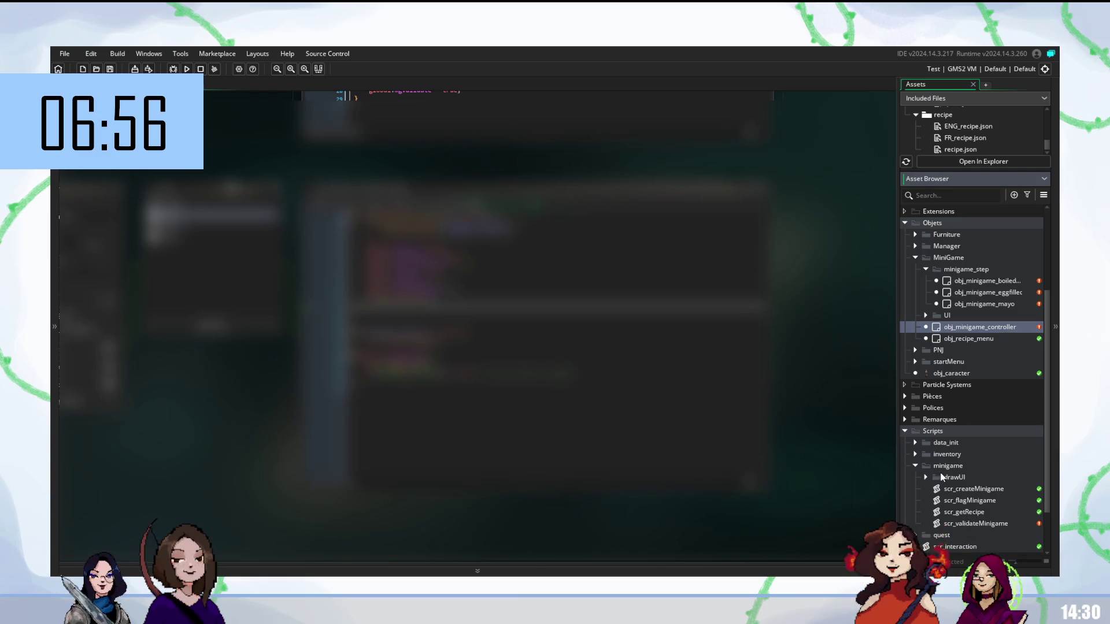
# Create a new asset, Sprite62, inside the Scripts minigame folder.
pyautogui.click(950, 466)
pyautogui.rightClick(950, 466)
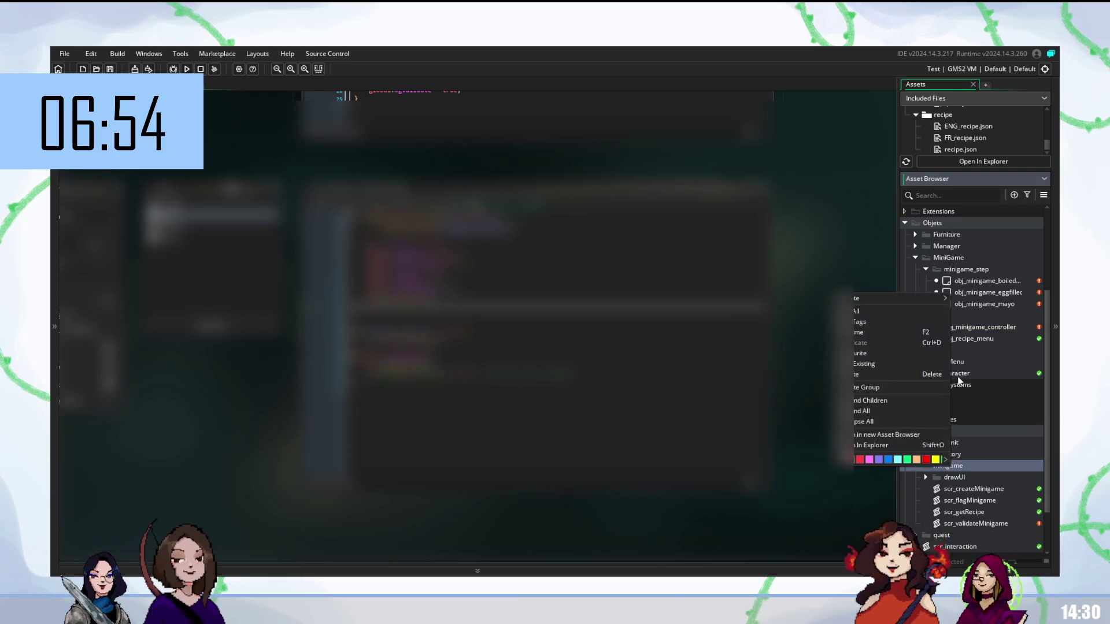
pyautogui.moveTo(920, 299)
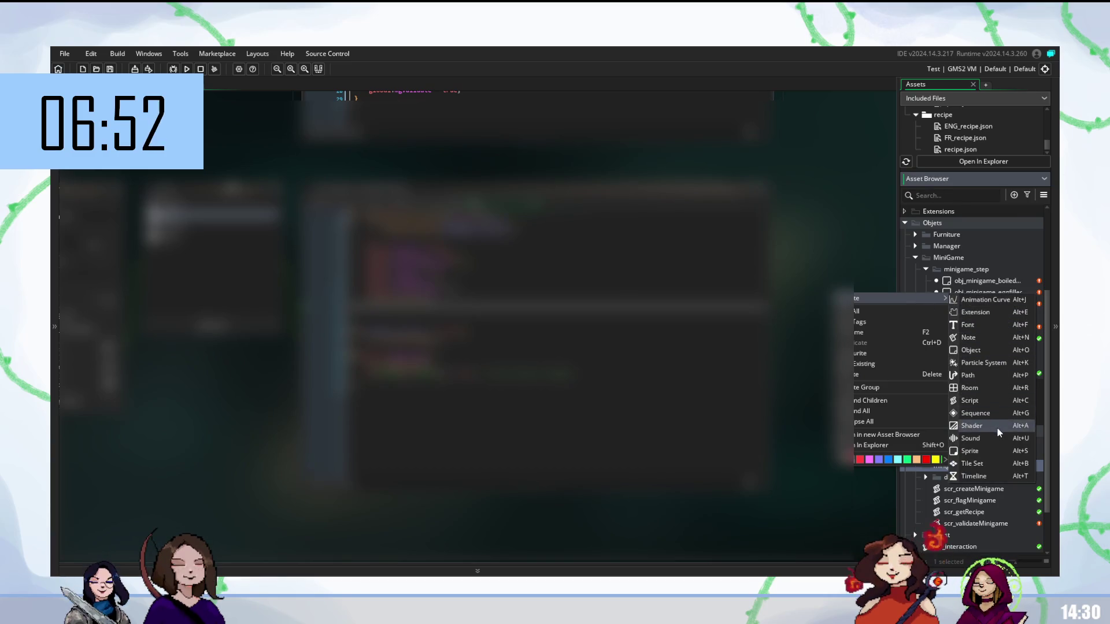
pyautogui.click(971, 451)
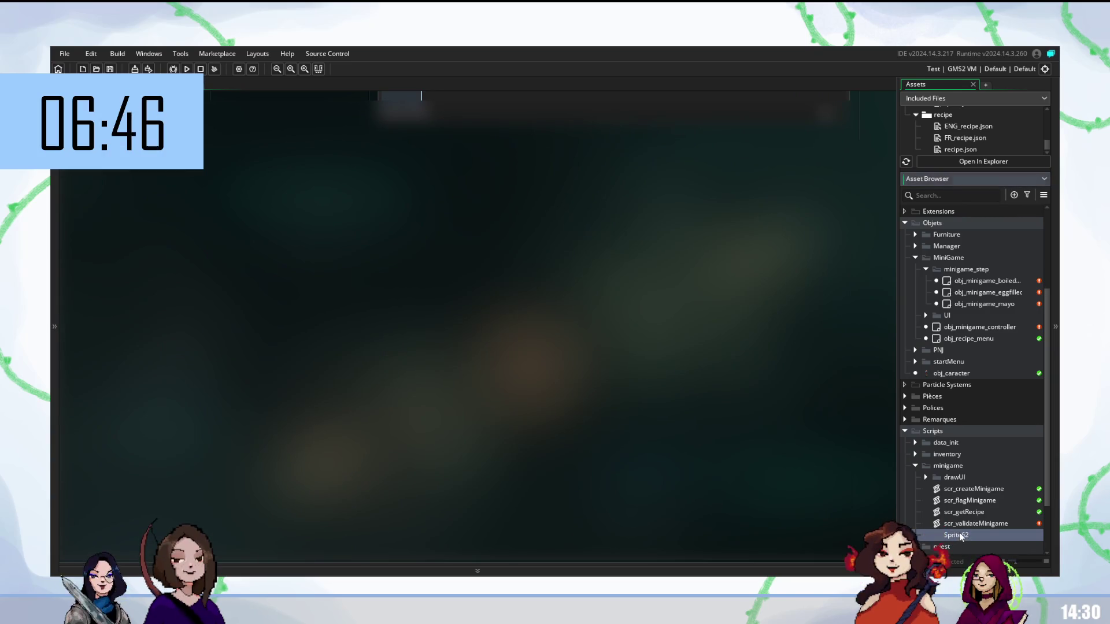
# Delete the stray Sprite62 and create a new script in the minigame folder.
pyautogui.press('Delete')
pyautogui.press('Return')
pyautogui.rightClick(953, 493)
pyautogui.click(989, 443)
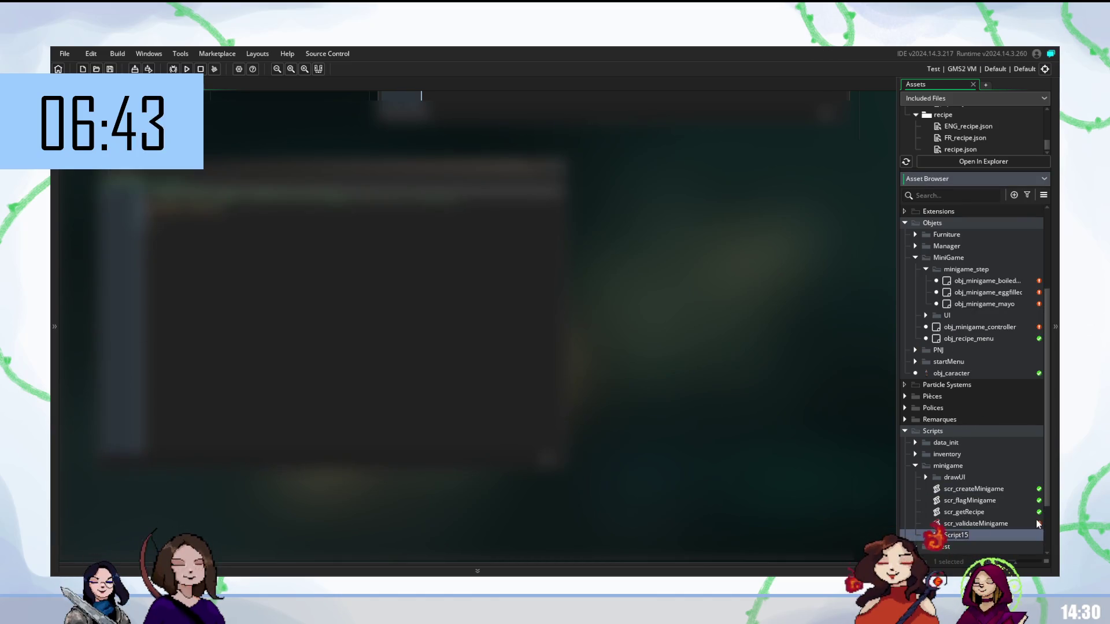
# Name the new script scr_scoreMiniGame.
pyautogui.write('scr')
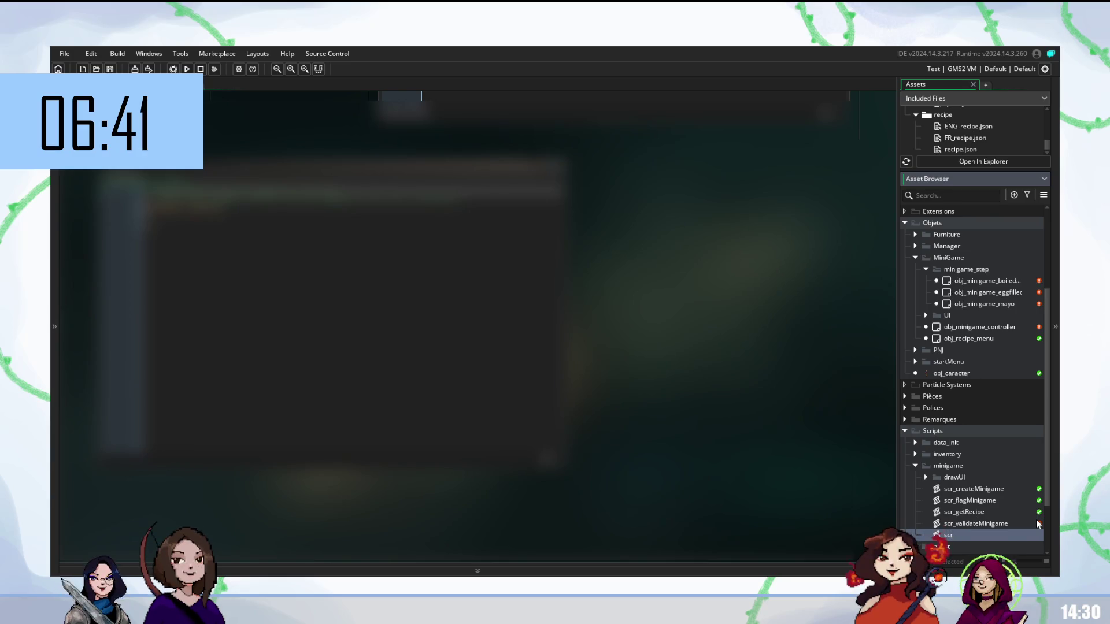
pyautogui.press('Return')
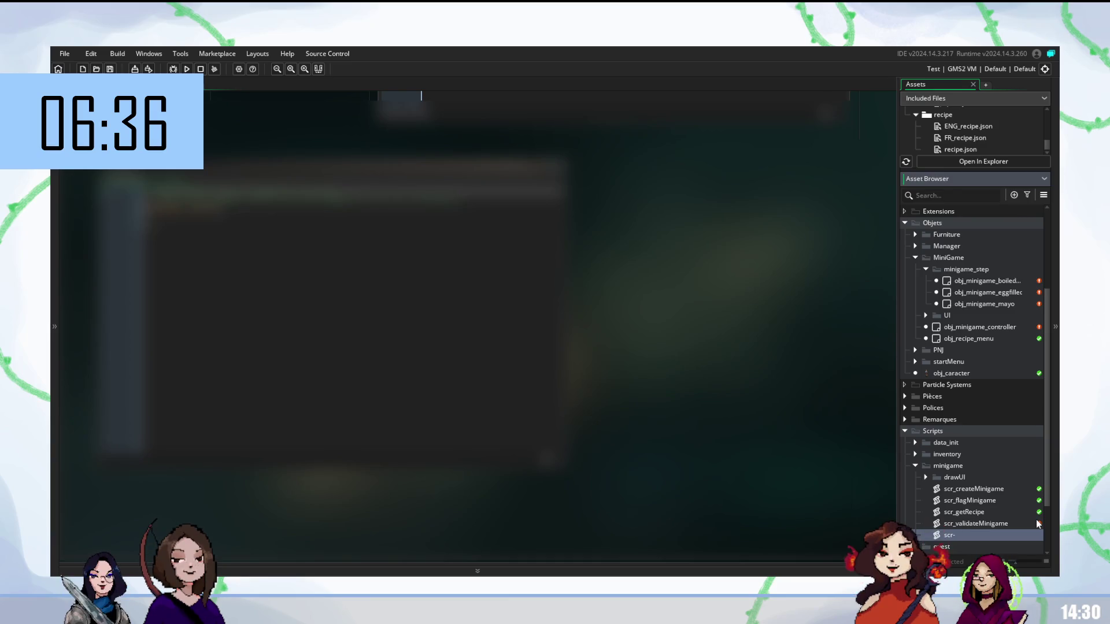
pyautogui.write('_sco')
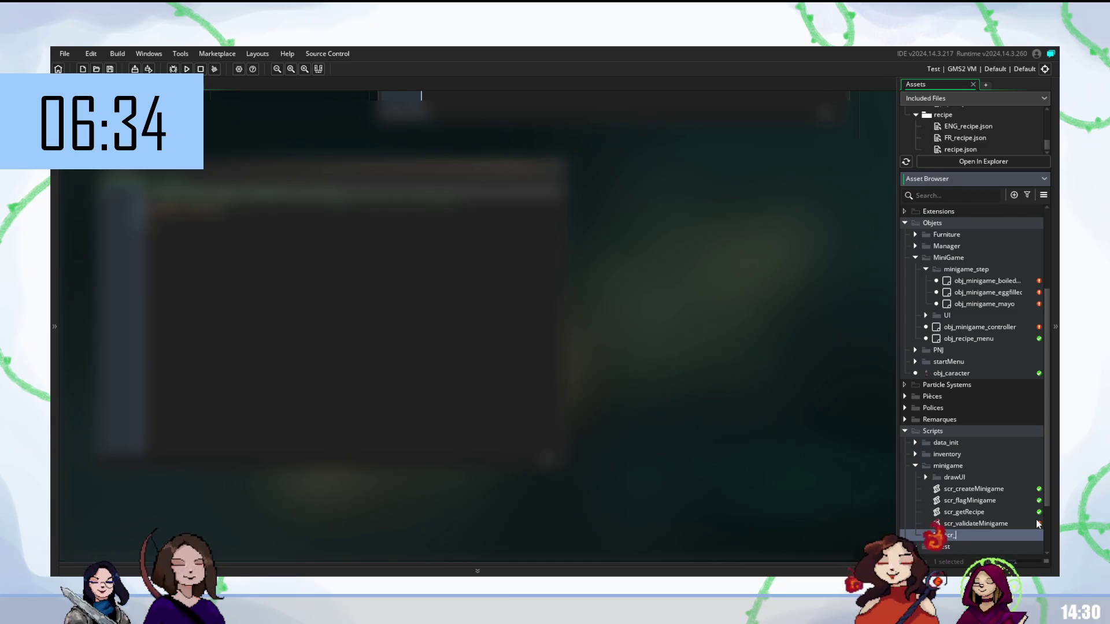
pyautogui.press('Return')
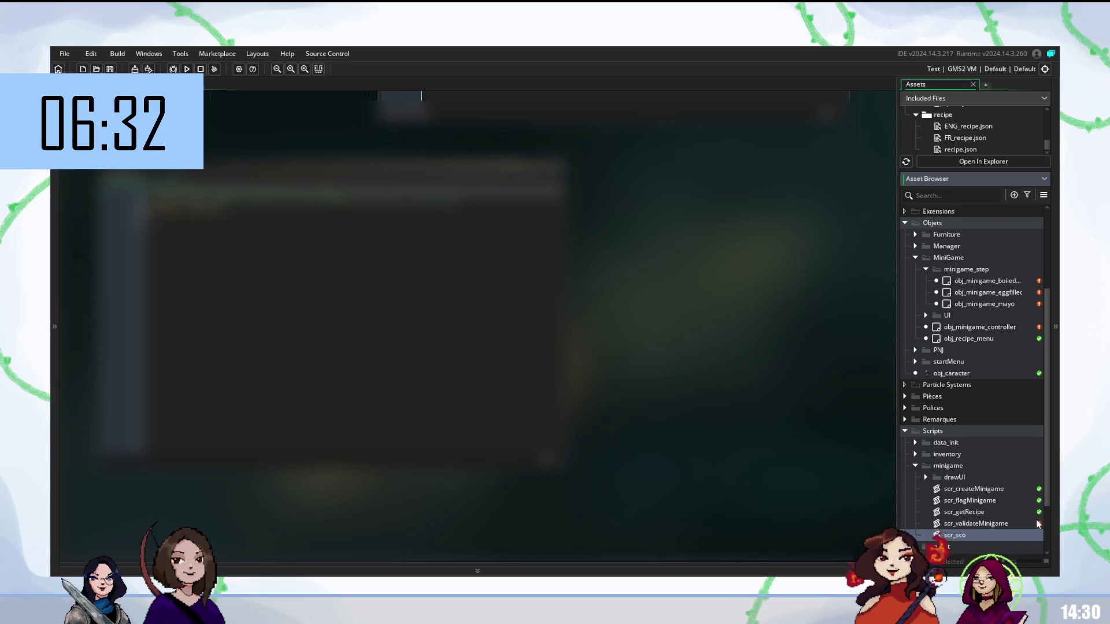
pyautogui.write('reMin')
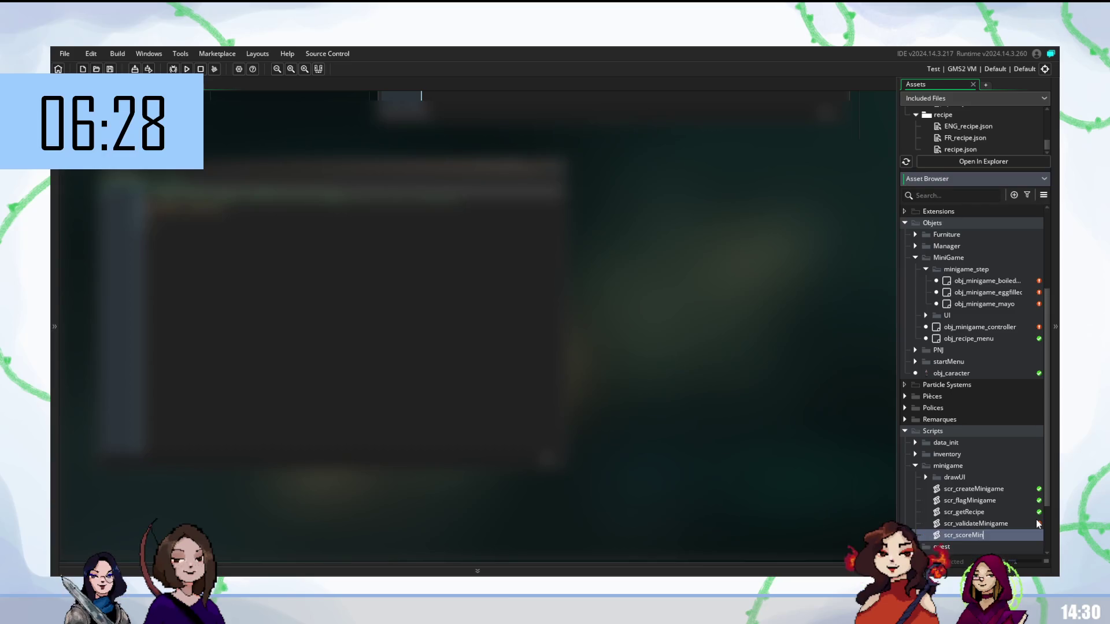
pyautogui.write('i')
pyautogui.write('Game')
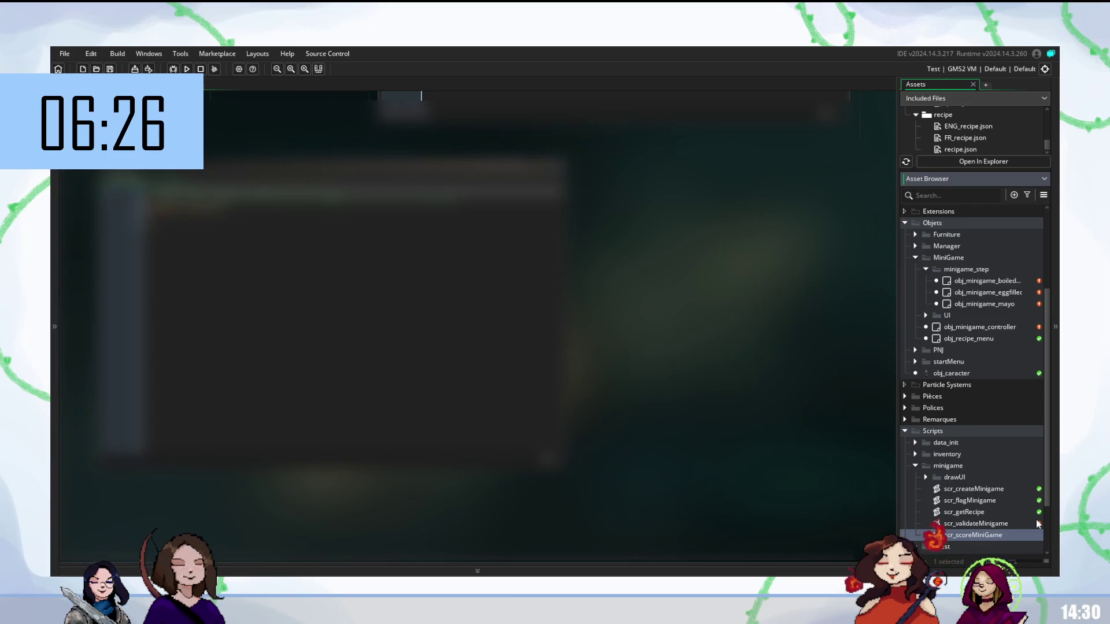
pyautogui.press('Return')
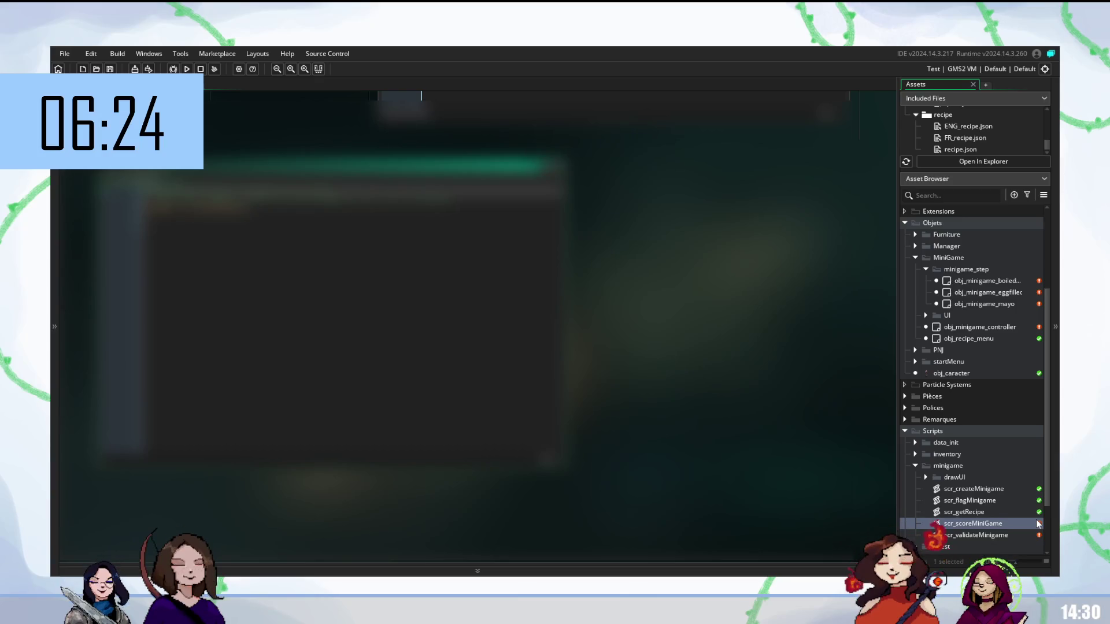
# Paste code into scr_scoreMiniGame, then undo the paste and recent edits.
pyautogui.hotkey('ctrl', 'v')
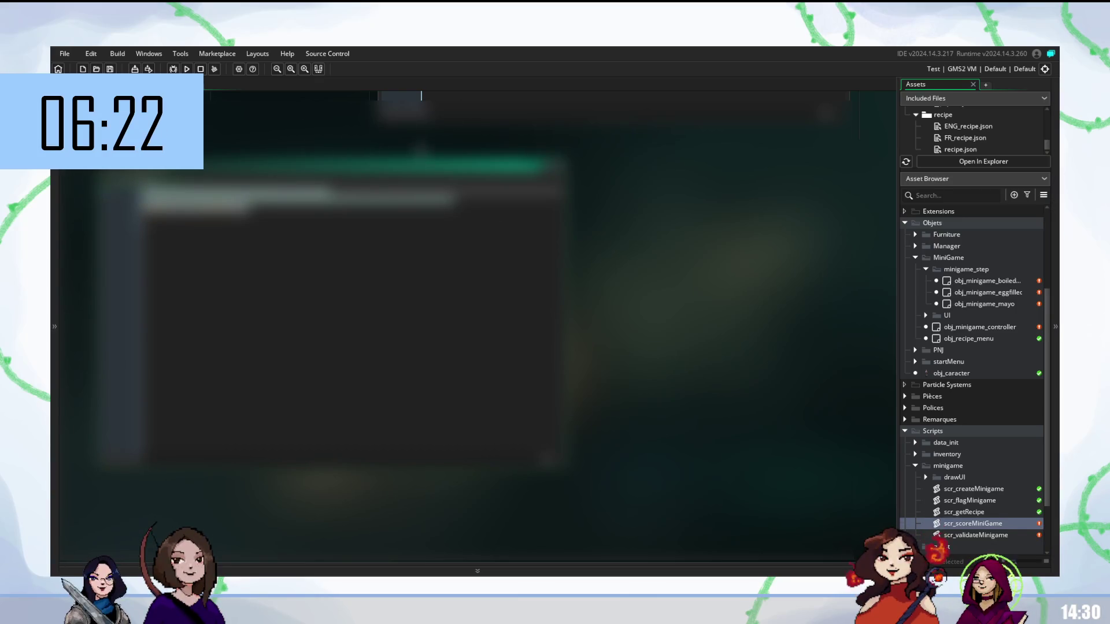
pyautogui.hotkey('ctrl', 'z')
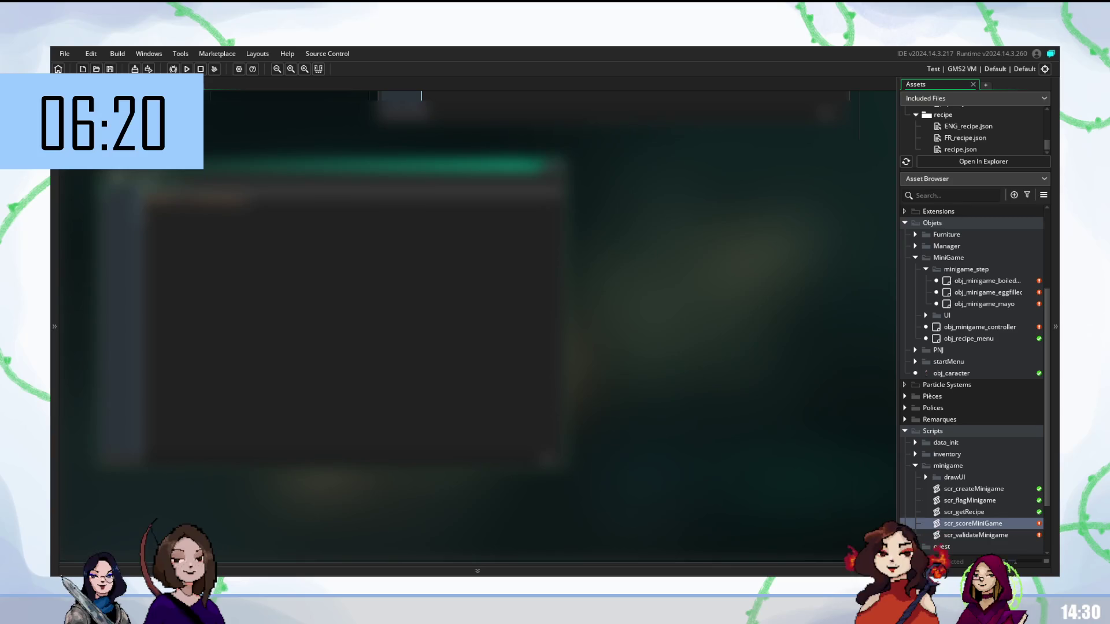
pyautogui.hotkey('ctrl', 'z')
pyautogui.hotkey('ctrl', 'z')
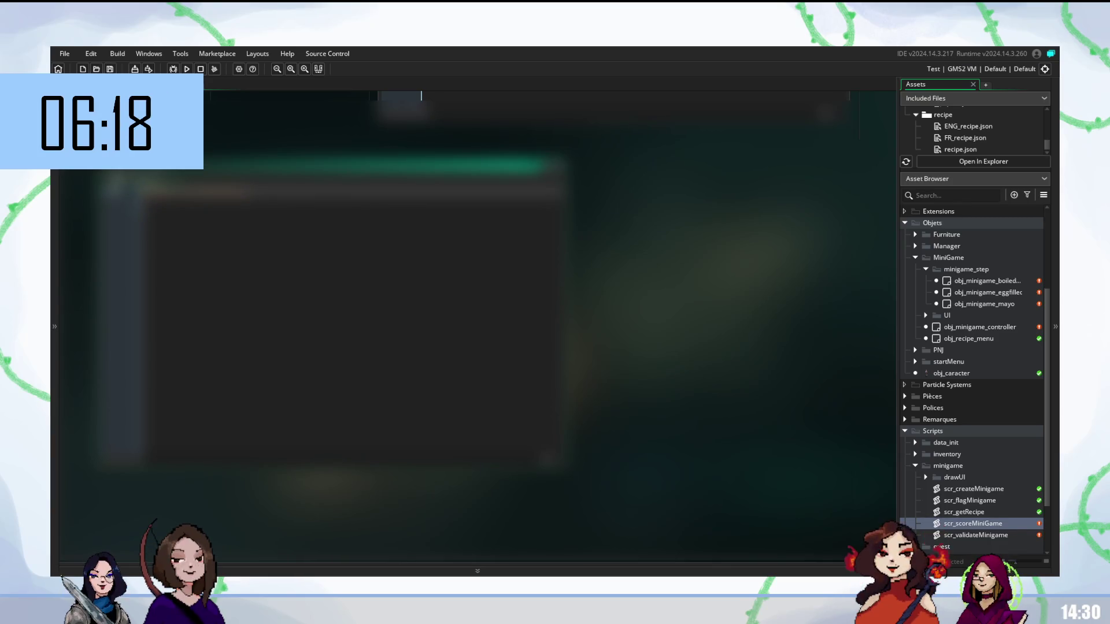
pyautogui.hotkey('ctrl', 'z')
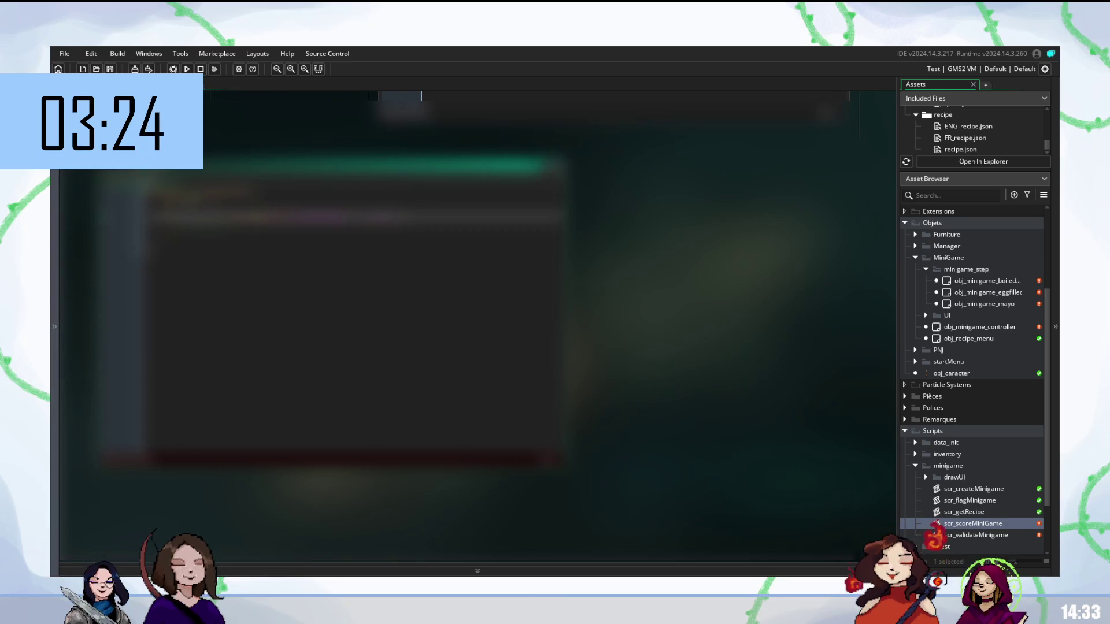
# Insert and then remove a line break in the scr_scoreMiniGame code.
pyautogui.press('Return')
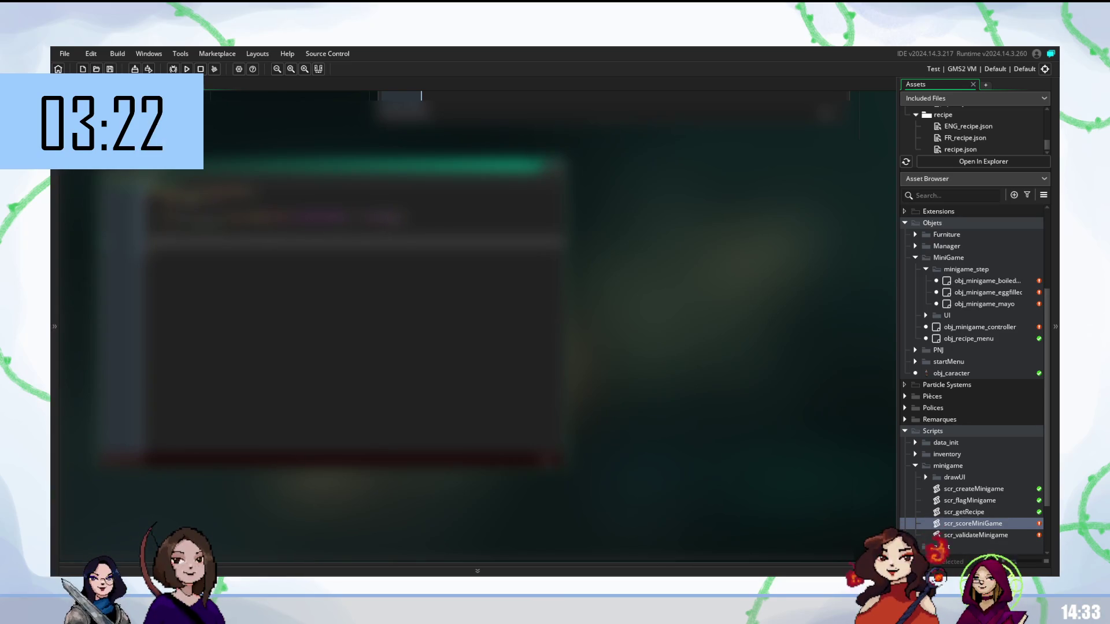
pyautogui.press('BackSpace')
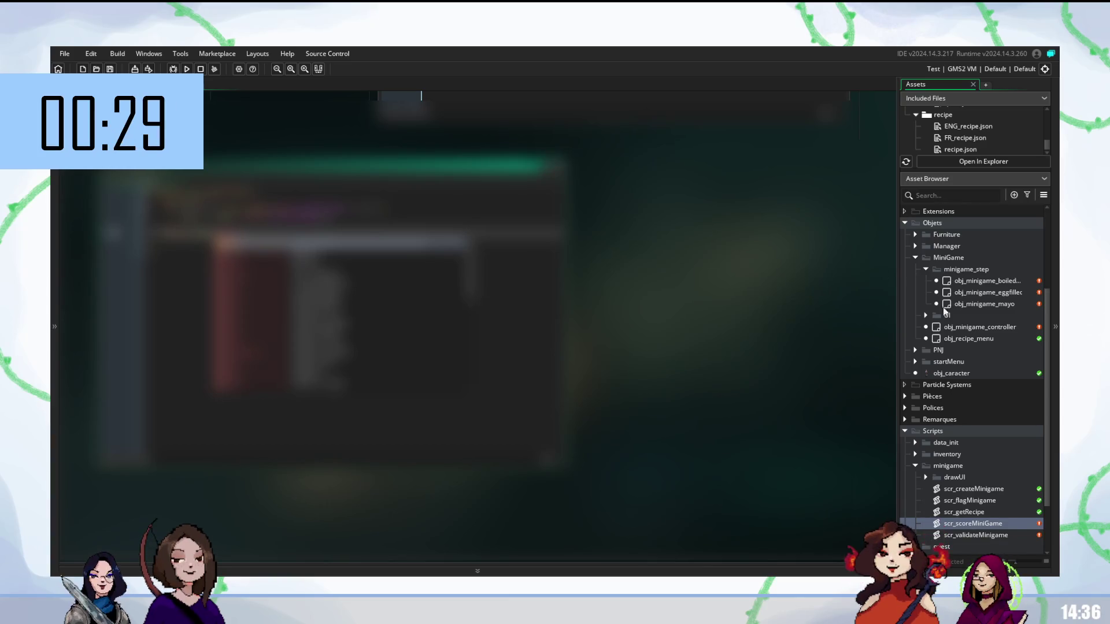
# Expand the Manager objects folder and open obj_gameManager for editing.
pyautogui.scroll(3, 970, 321)
pyautogui.scroll(-3, 971, 324)
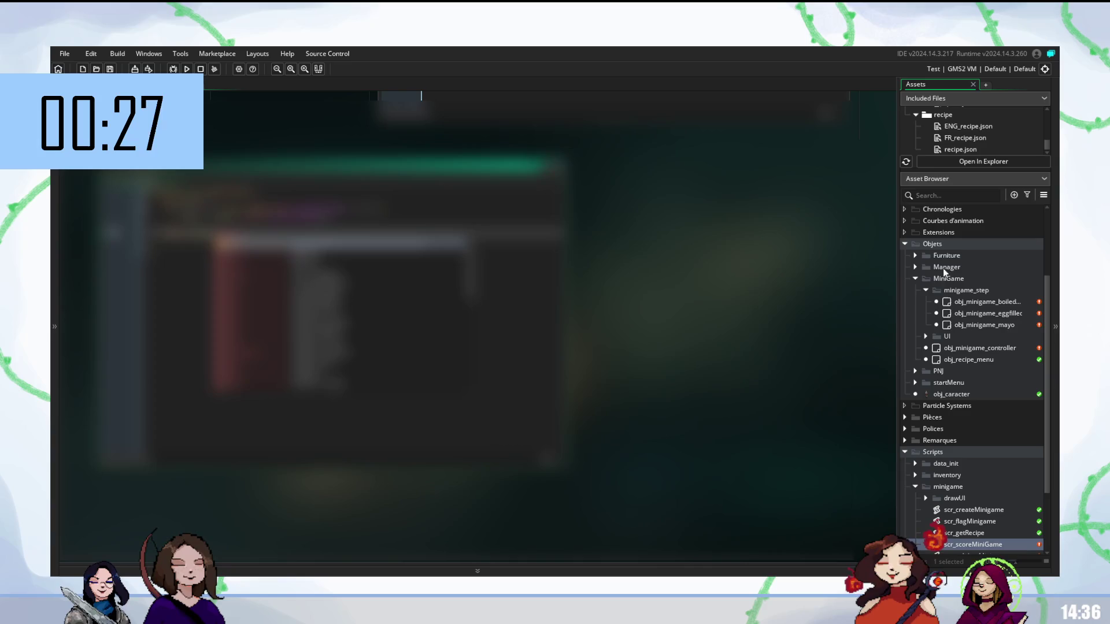
pyautogui.click(915, 266)
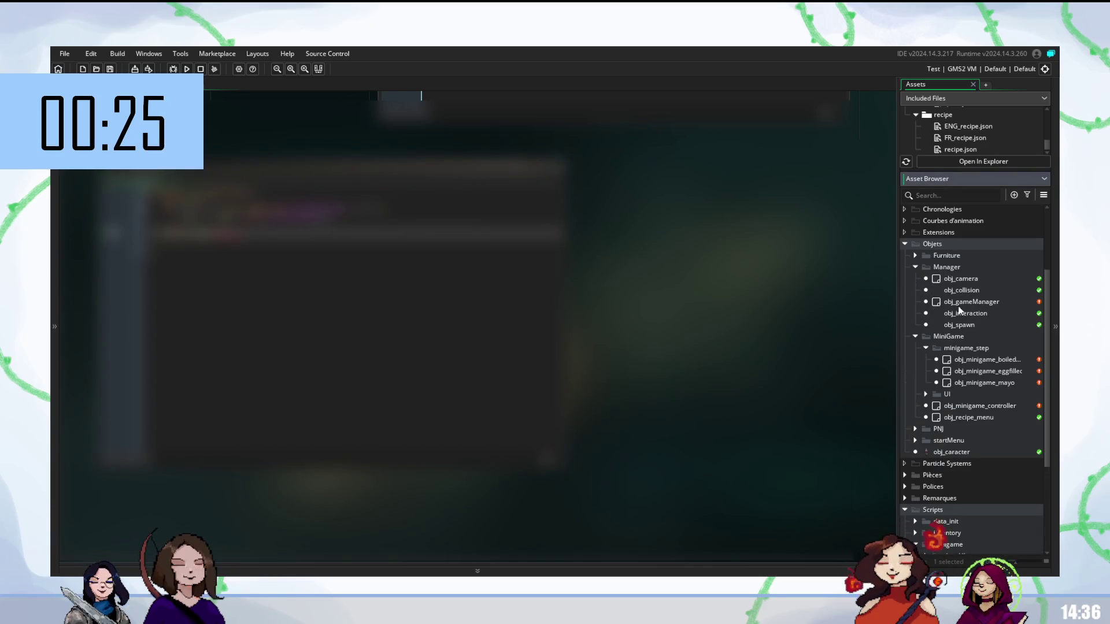
pyautogui.doubleClick(960, 301)
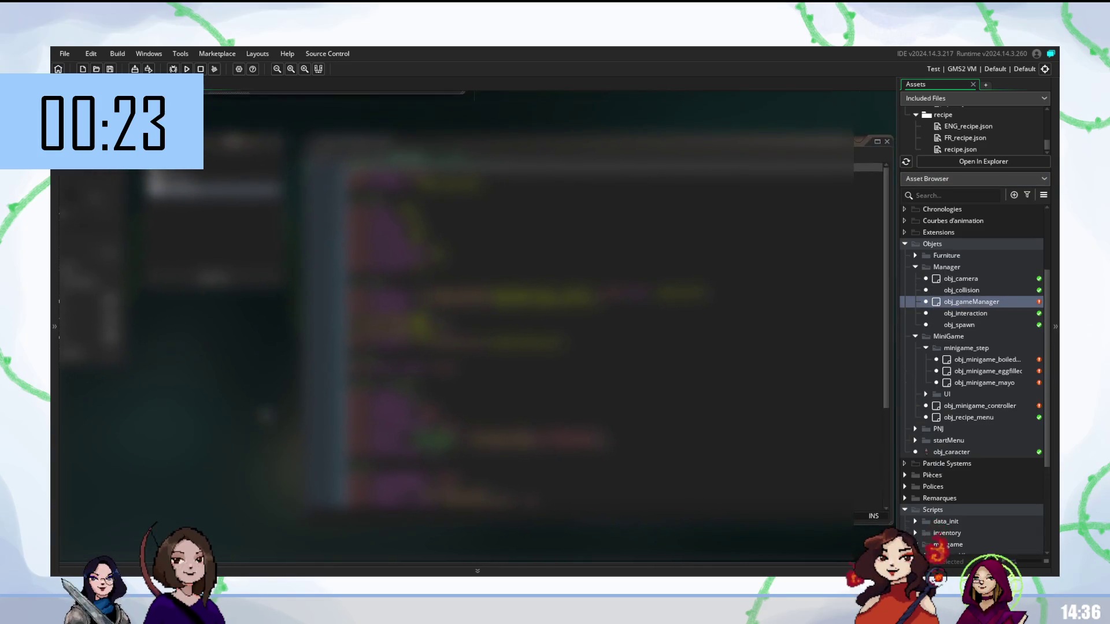
pyautogui.scroll(-3, 578, 324)
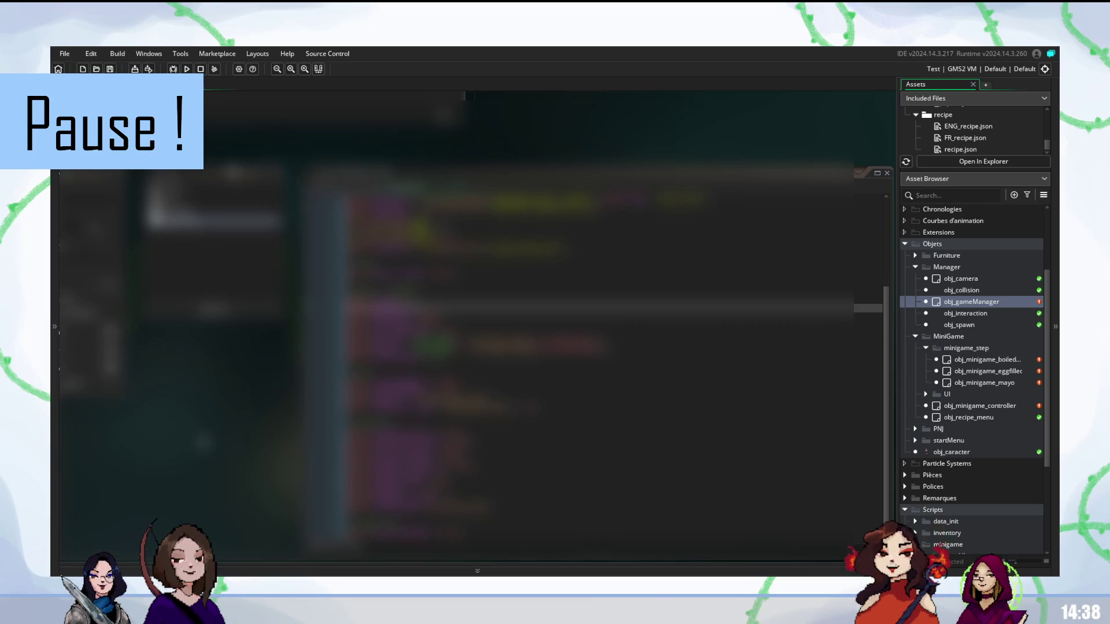
# Scroll further down the minigame script and place the cursor back in the code.
pyautogui.scroll(-3, 963, 501)
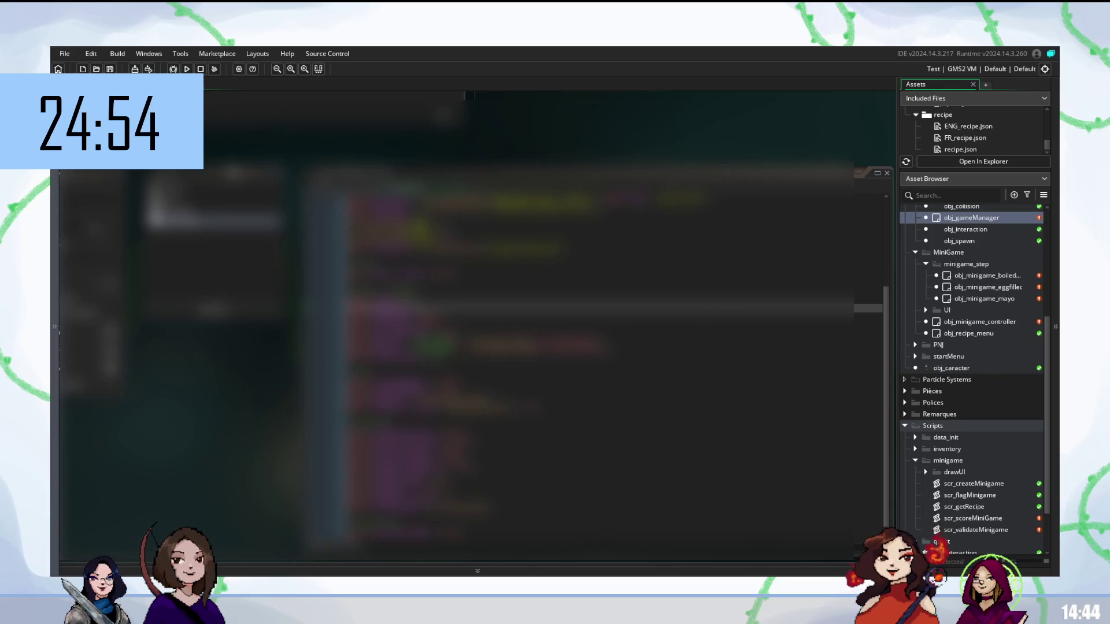
pyautogui.click(578, 316)
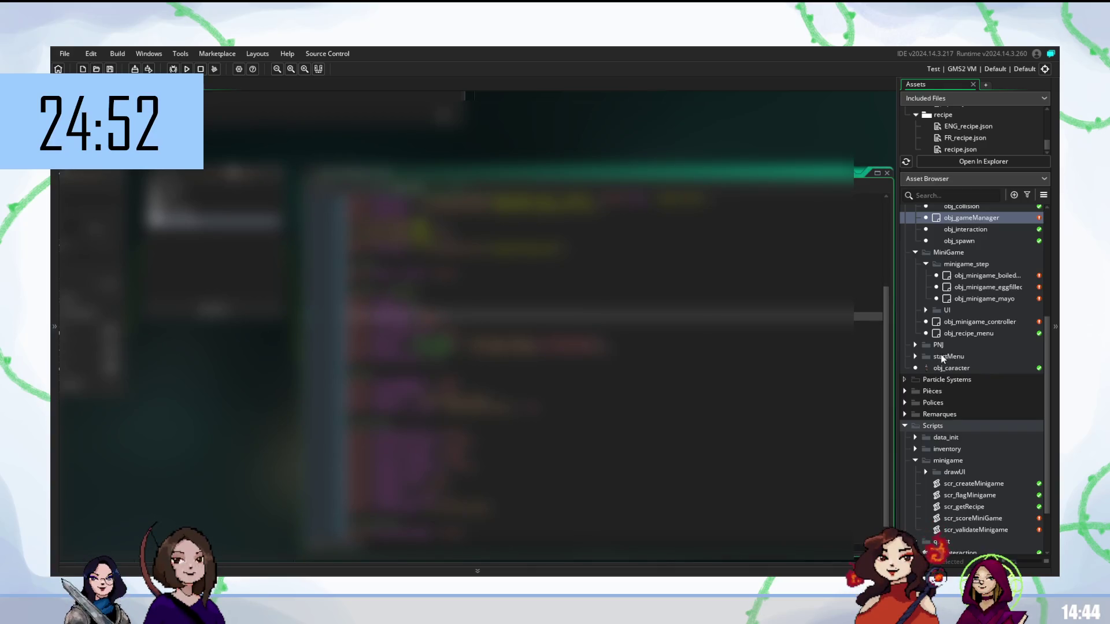
# Open obj_minigame_controller from the MiniGame group in the Asset Browser.
pyautogui.scroll(-1, 936, 523)
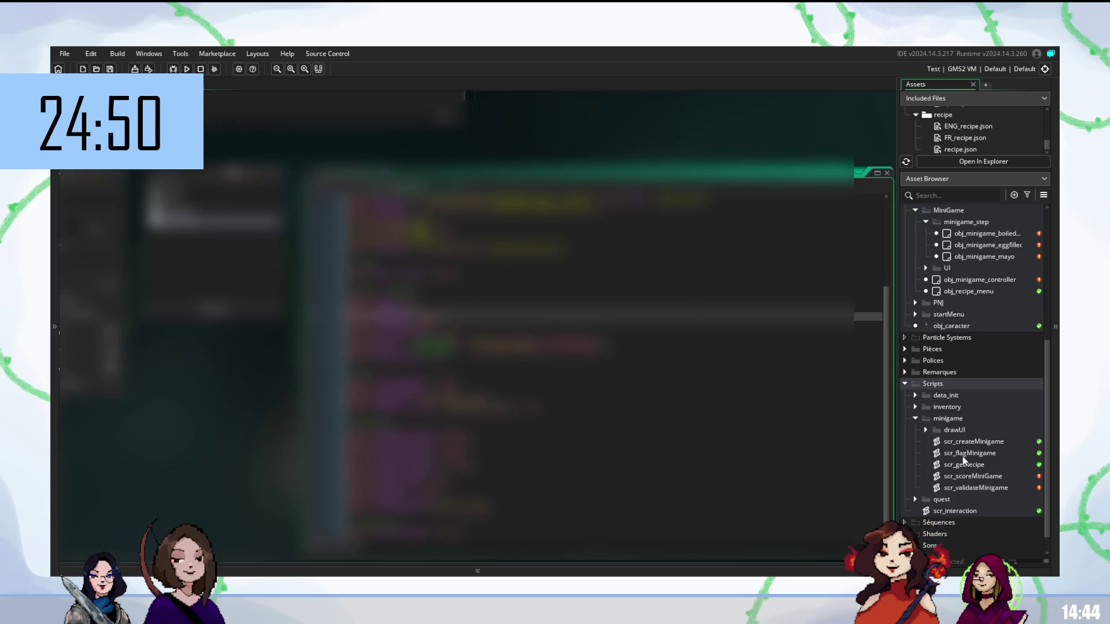
pyautogui.scroll(2, 964, 372)
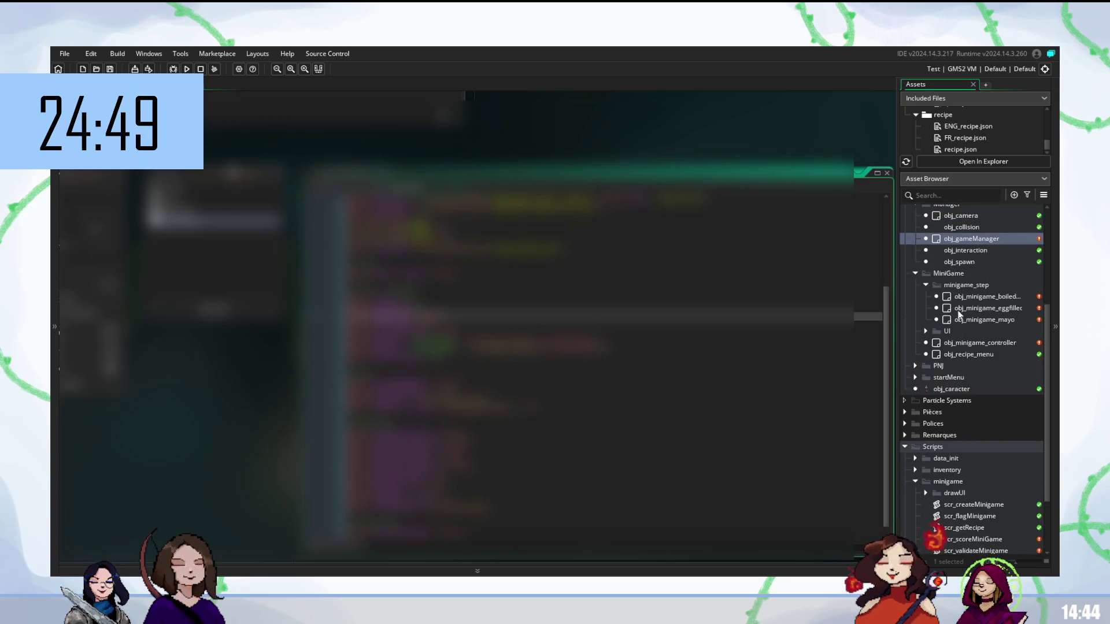
pyautogui.doubleClick(964, 344)
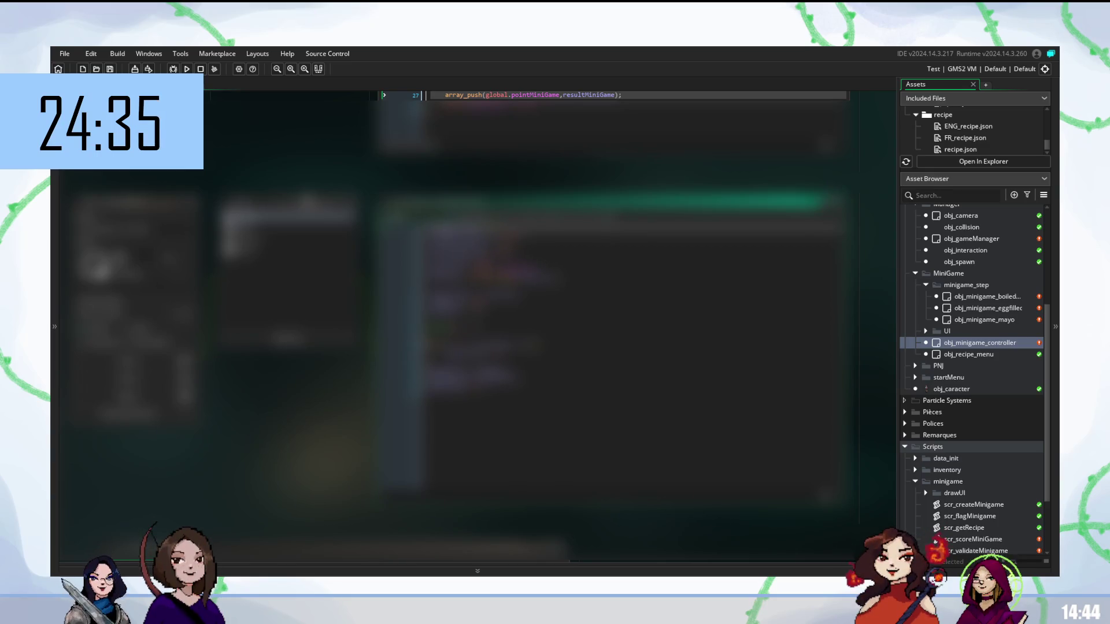
# Edit the array_push and array_length lines that store results in global.pointMiniGame.
pyautogui.click(520, 260)
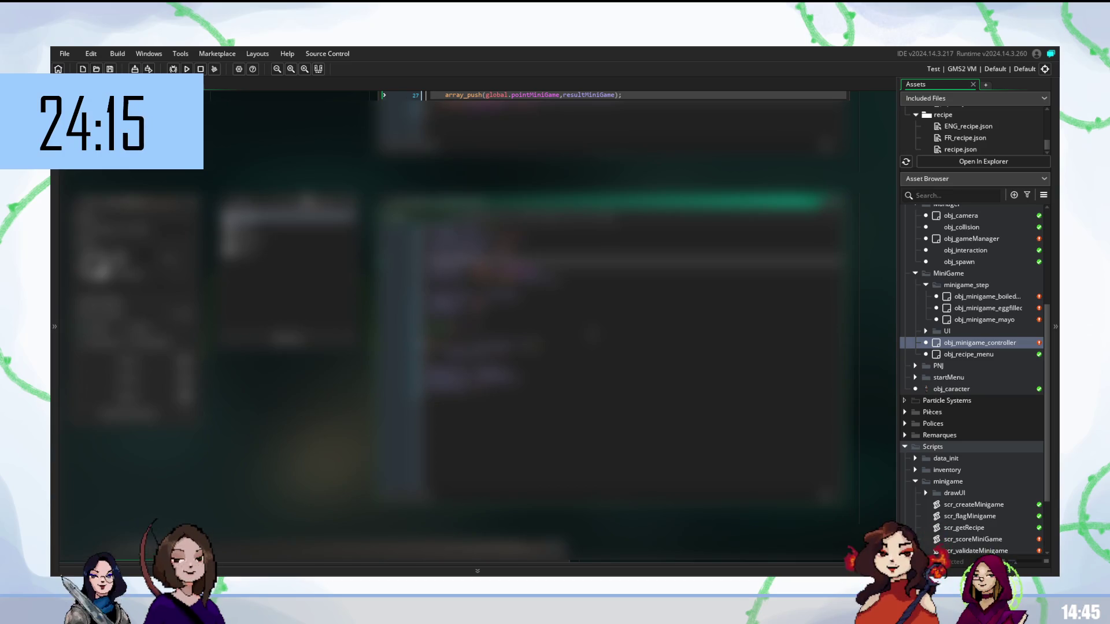
pyautogui.click(491, 279)
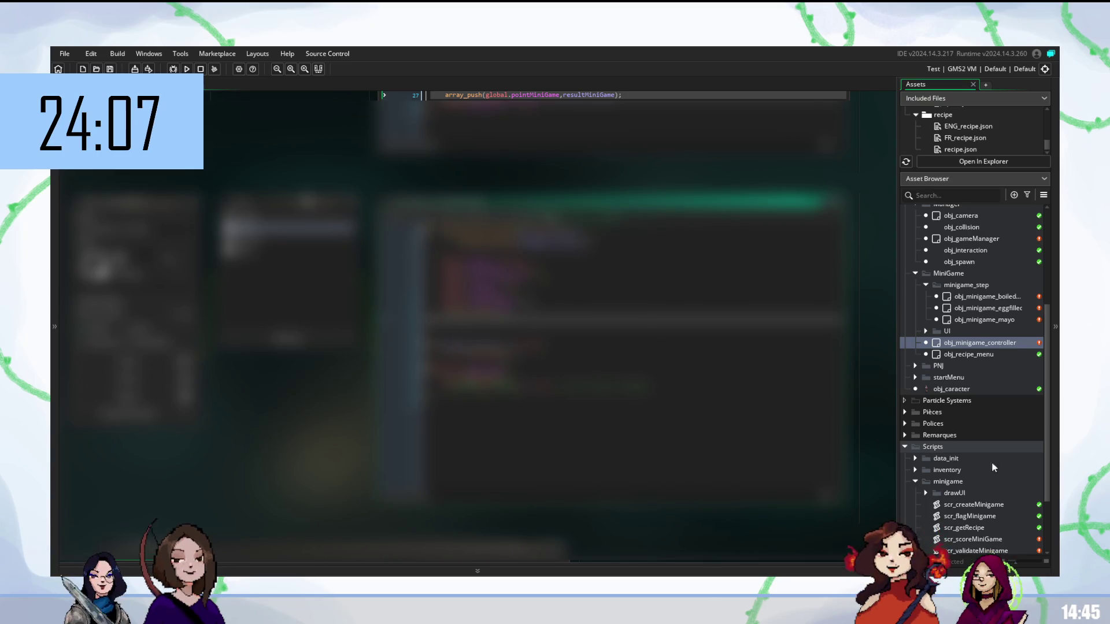
pyautogui.scroll(-3, 986, 456)
pyautogui.scroll(1, 955, 275)
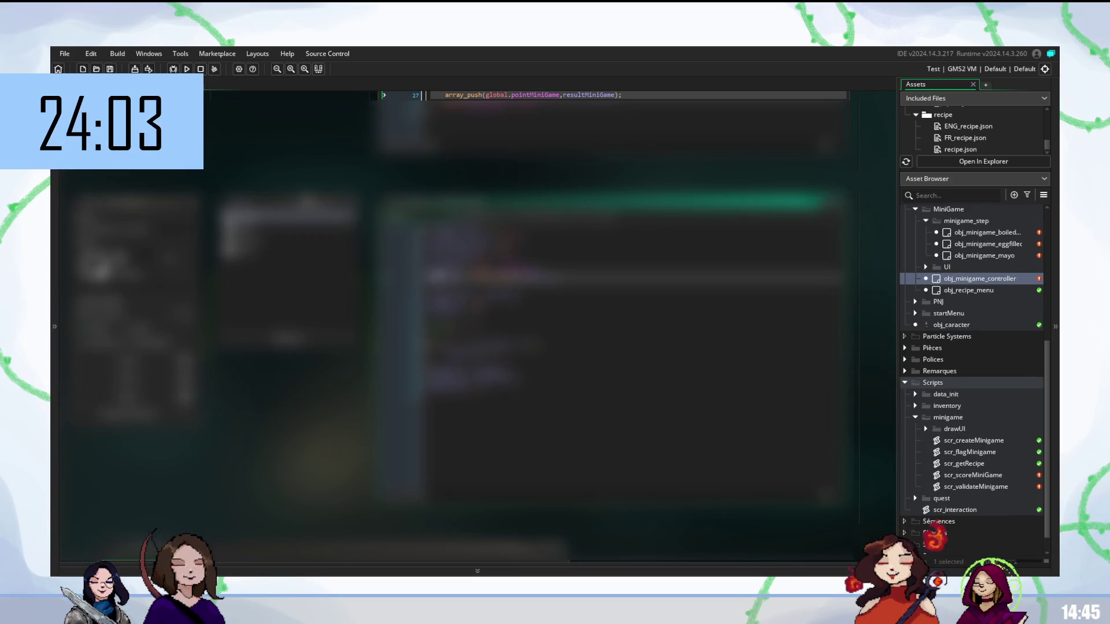
pyautogui.scroll(3, 606, 324)
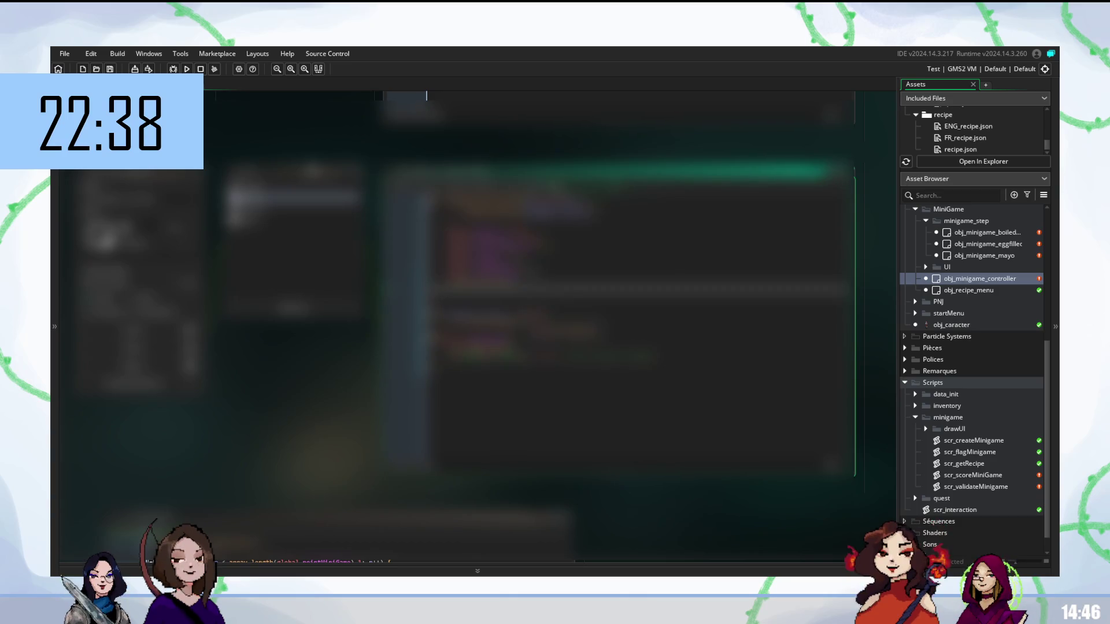
pyautogui.doubleClick(604, 357)
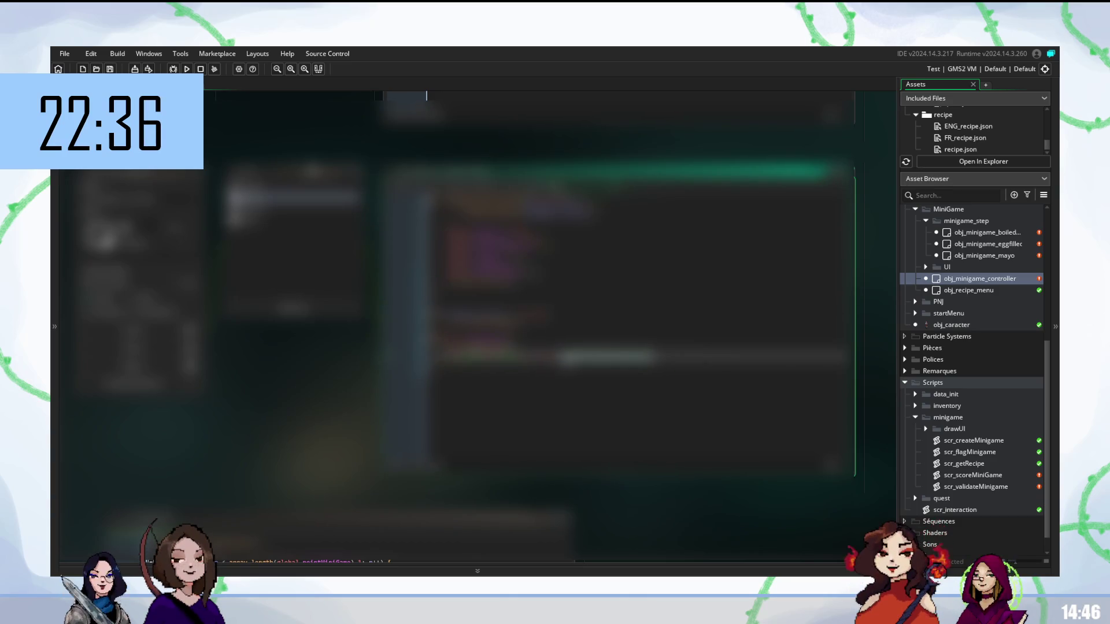
pyautogui.click(520, 322)
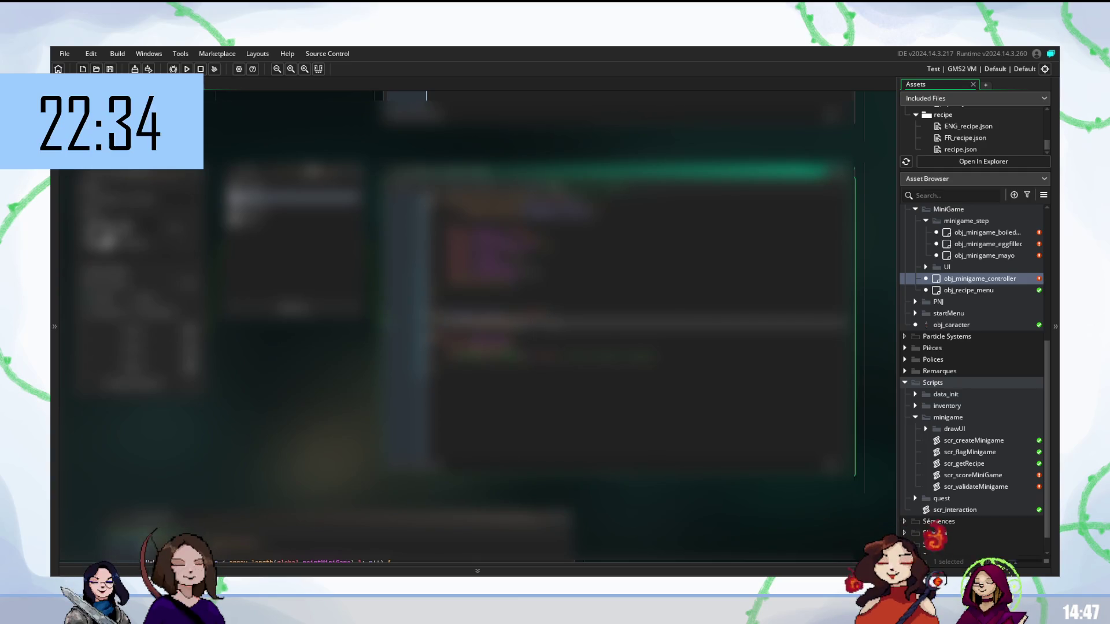
pyautogui.doubleClick(485, 341)
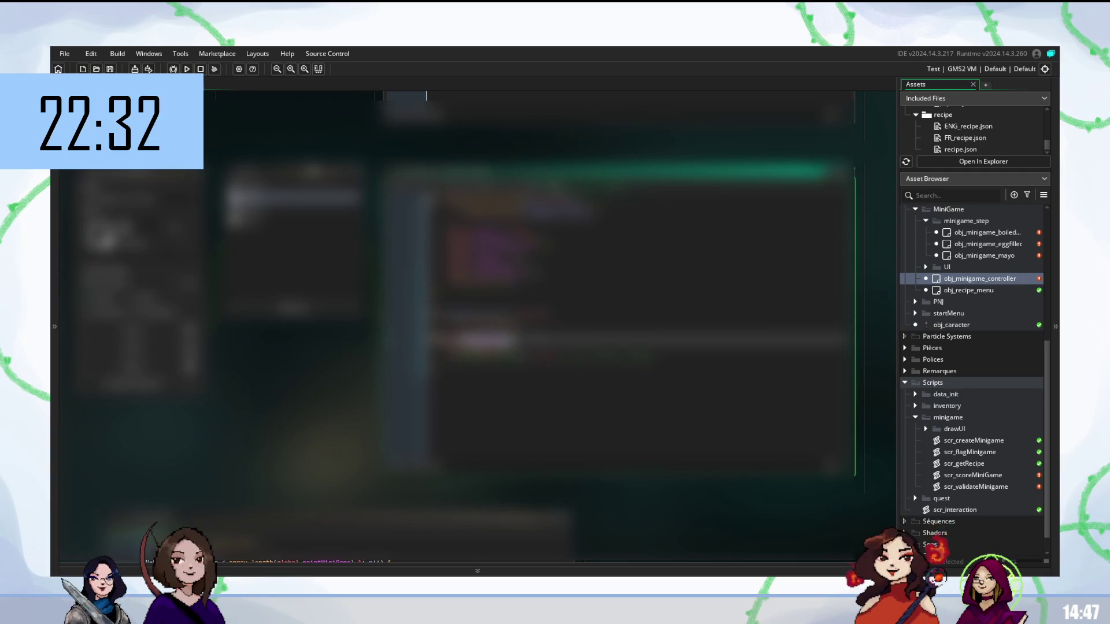
pyautogui.scroll(-2, 959, 417)
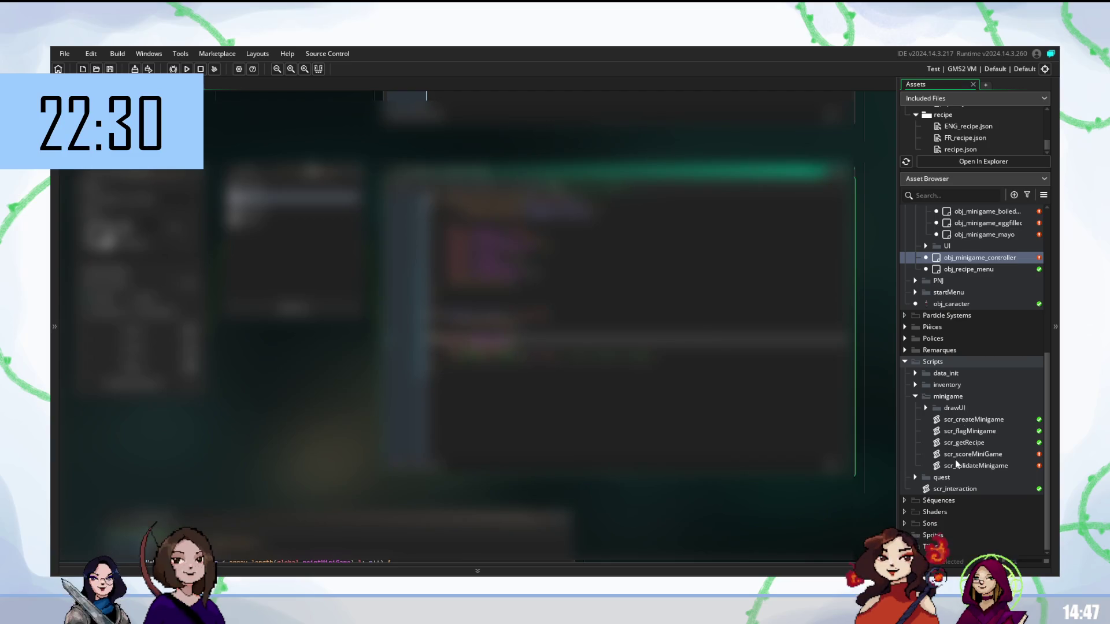
# Open scr_validateMinigame from Scripts > minigame in the code editor.
pyautogui.click(971, 466)
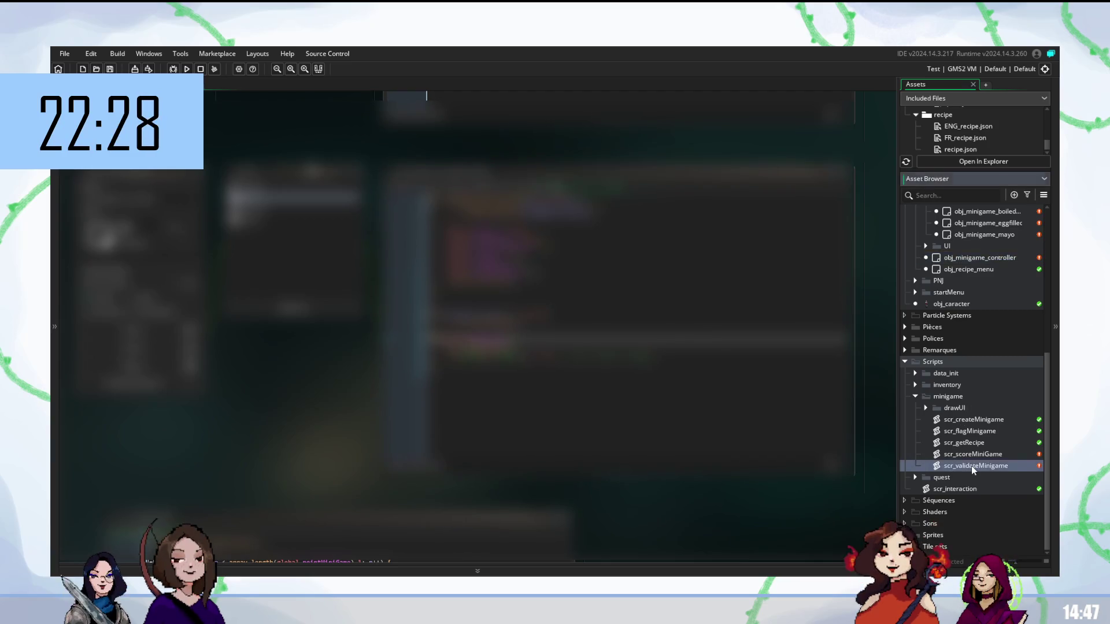
pyautogui.doubleClick(971, 466)
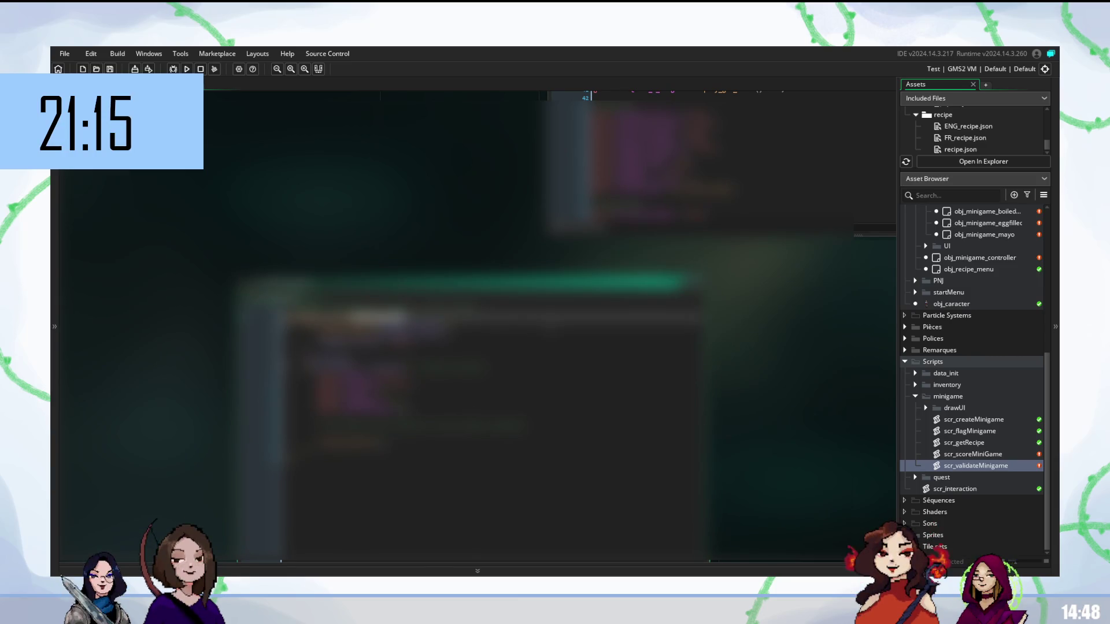
# Bring another open code view to the front and place the cursor on an earlier line.
pyautogui.press('Return')
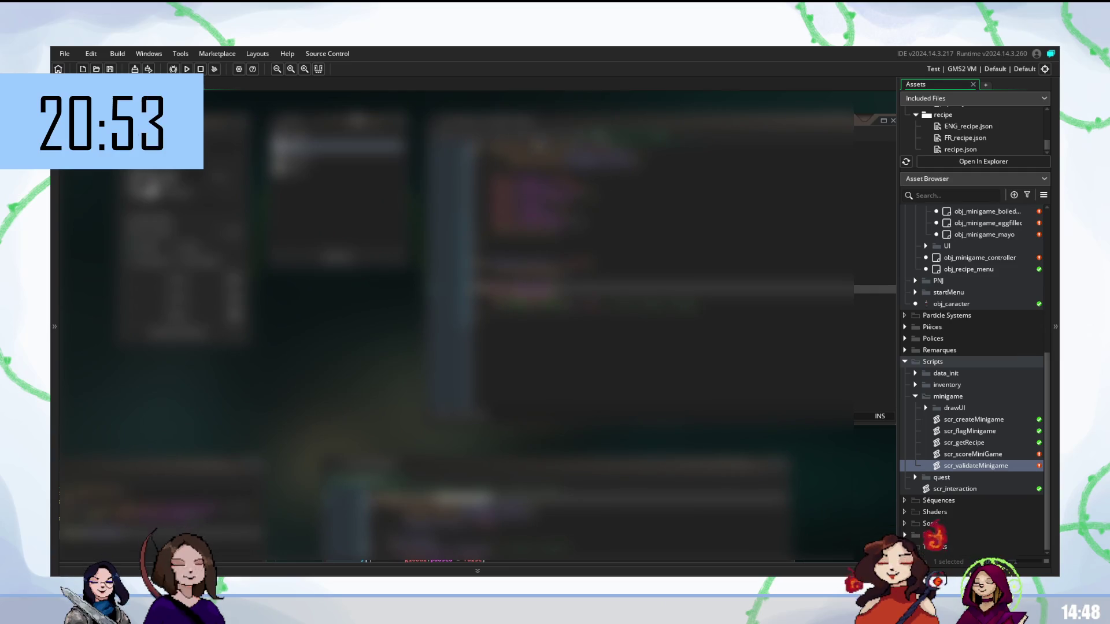
pyautogui.click(577, 271)
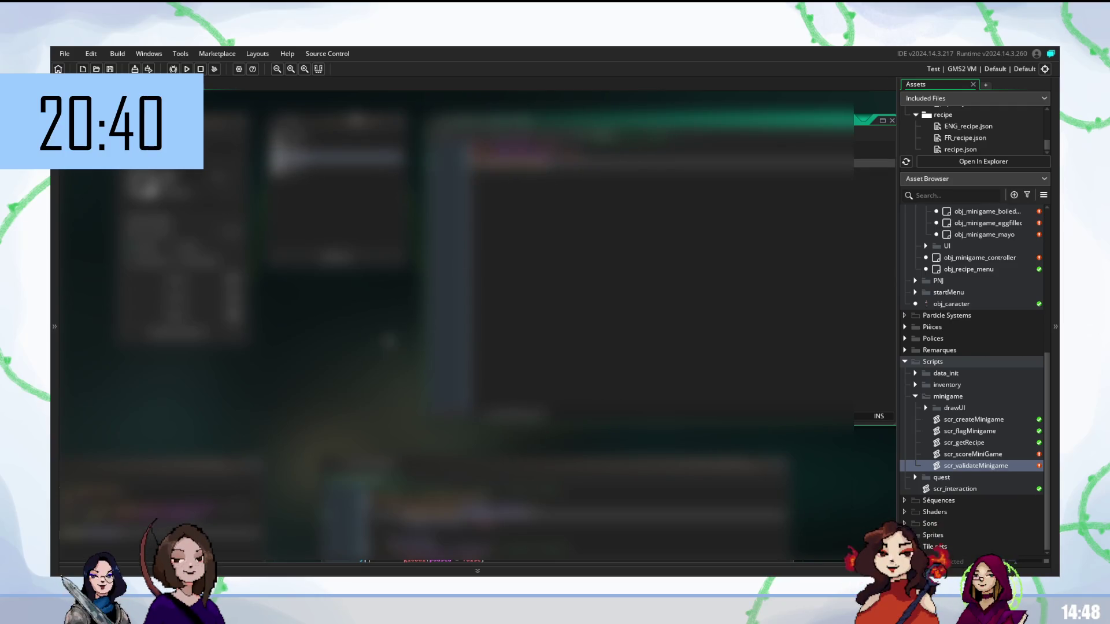
# Insert a scr_validateQuest call in the right code window using scr_ autocomplete.
pyautogui.scroll(-5, 478, 323)
pyautogui.scroll(-2, 477, 324)
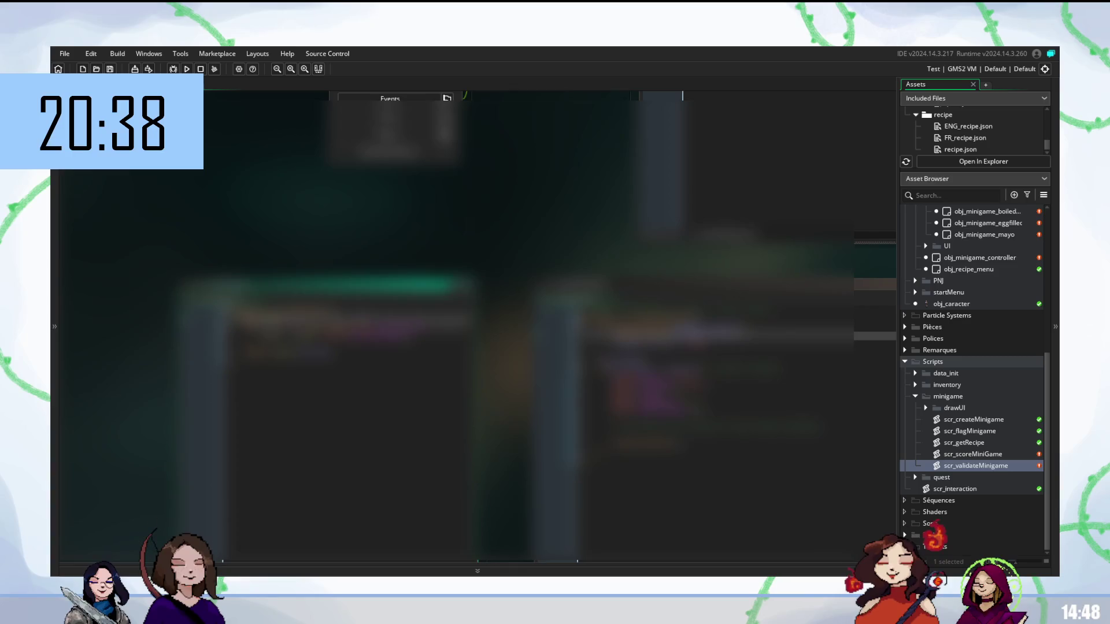
pyautogui.hscroll(4, 477, 324)
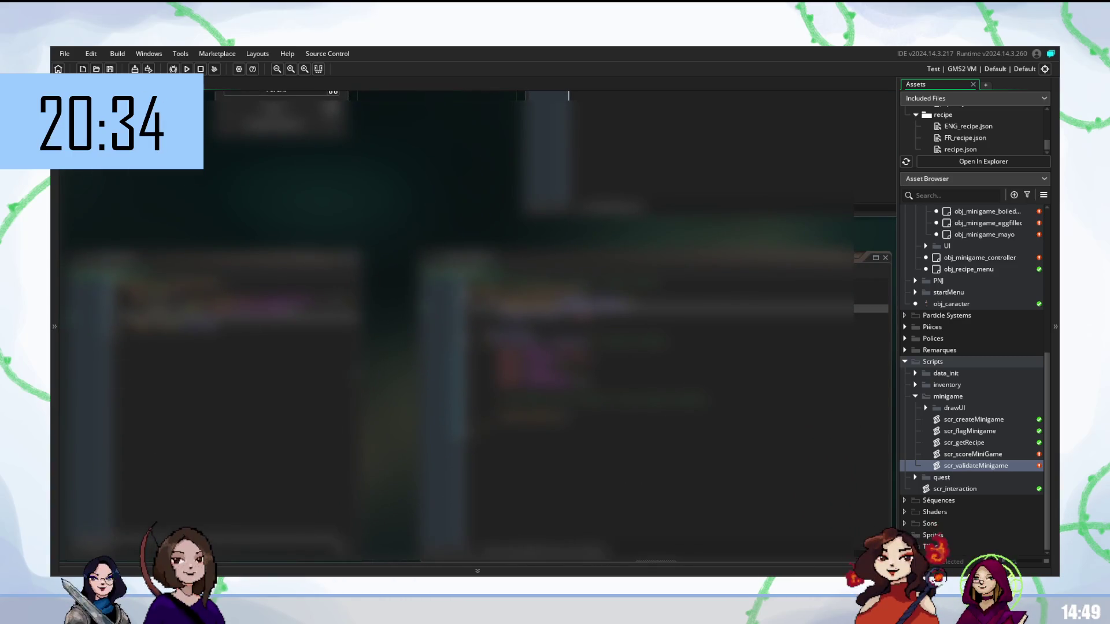
pyautogui.click(196, 328)
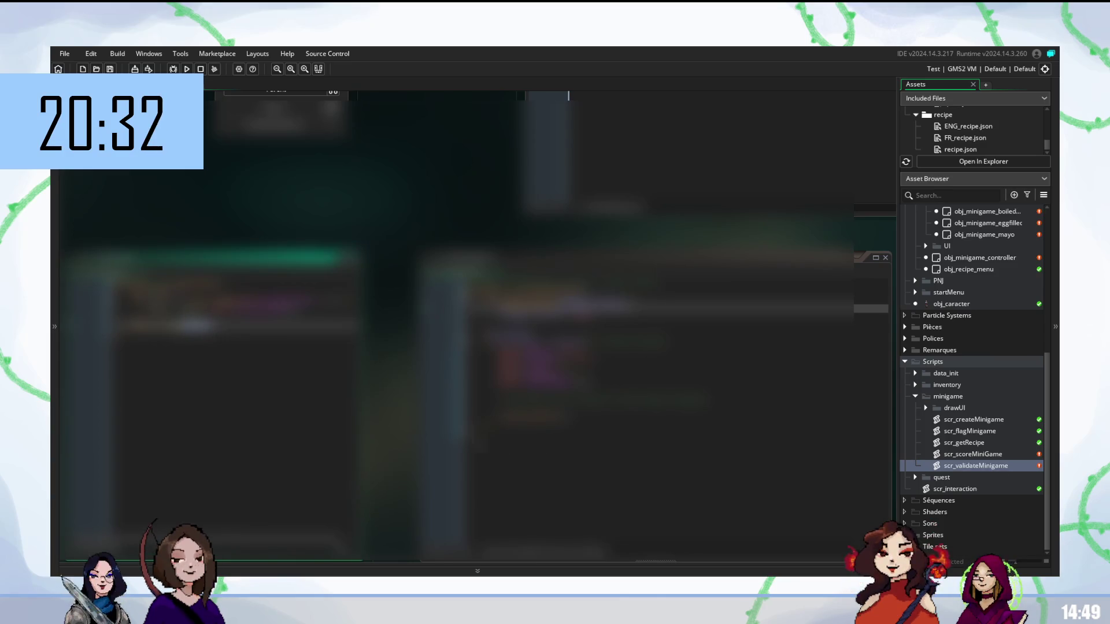
pyautogui.click(416, 425)
pyautogui.click(578, 400)
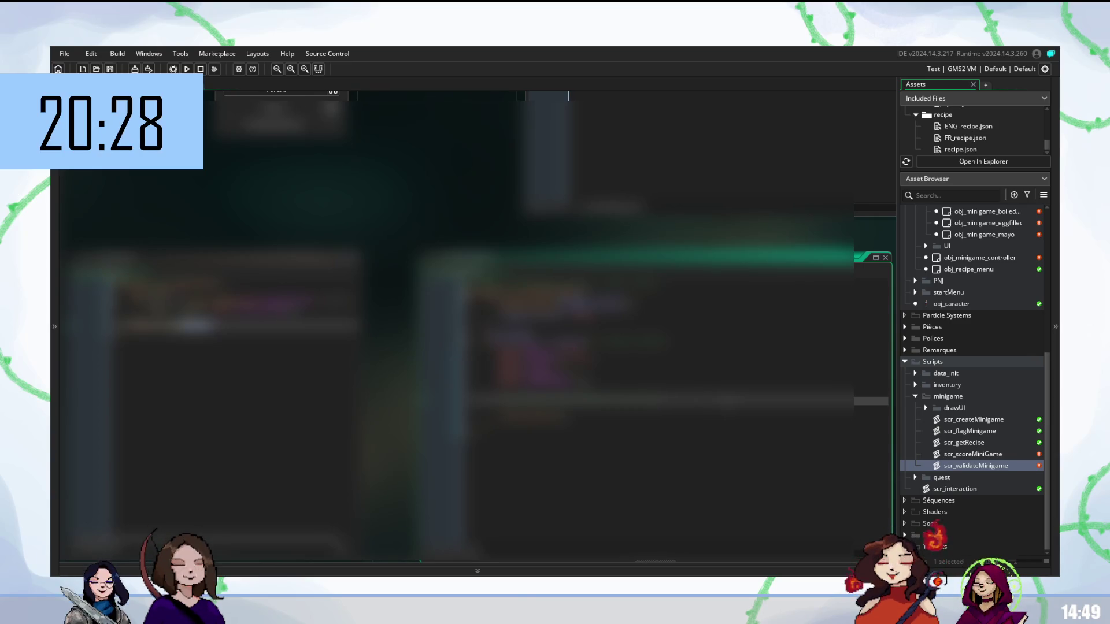
pyautogui.write('scr_')
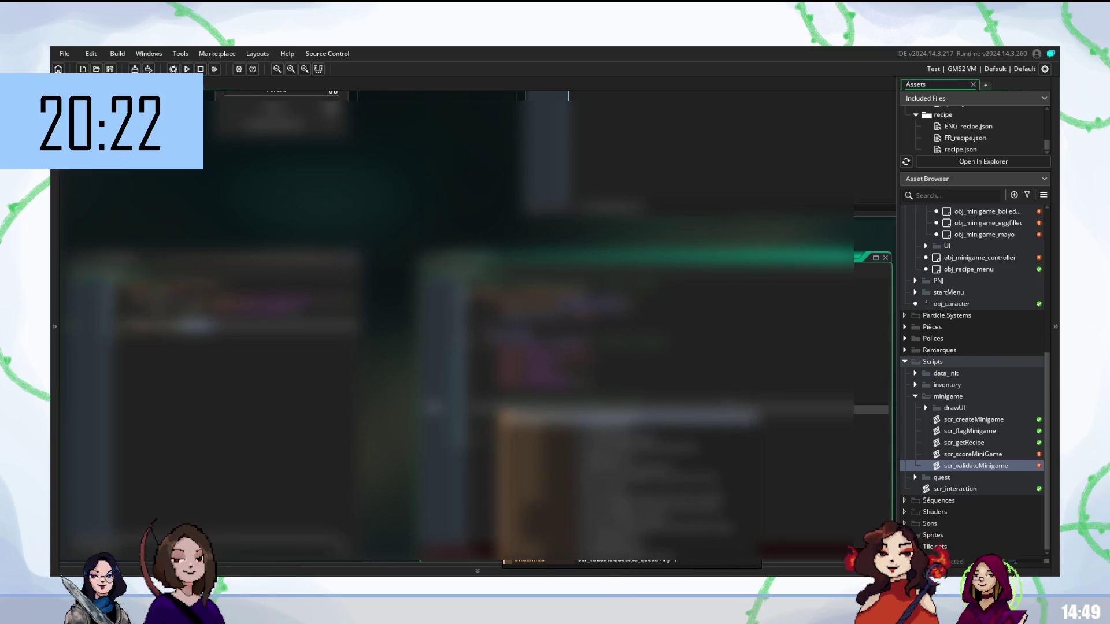
pyautogui.press('Return')
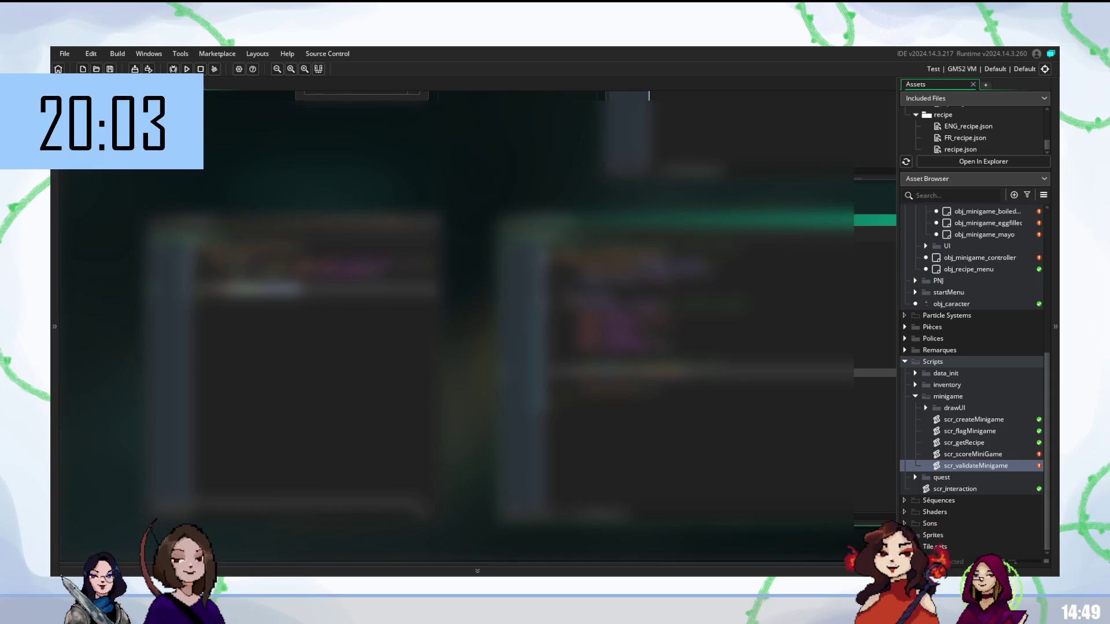
pyautogui.click(636, 388)
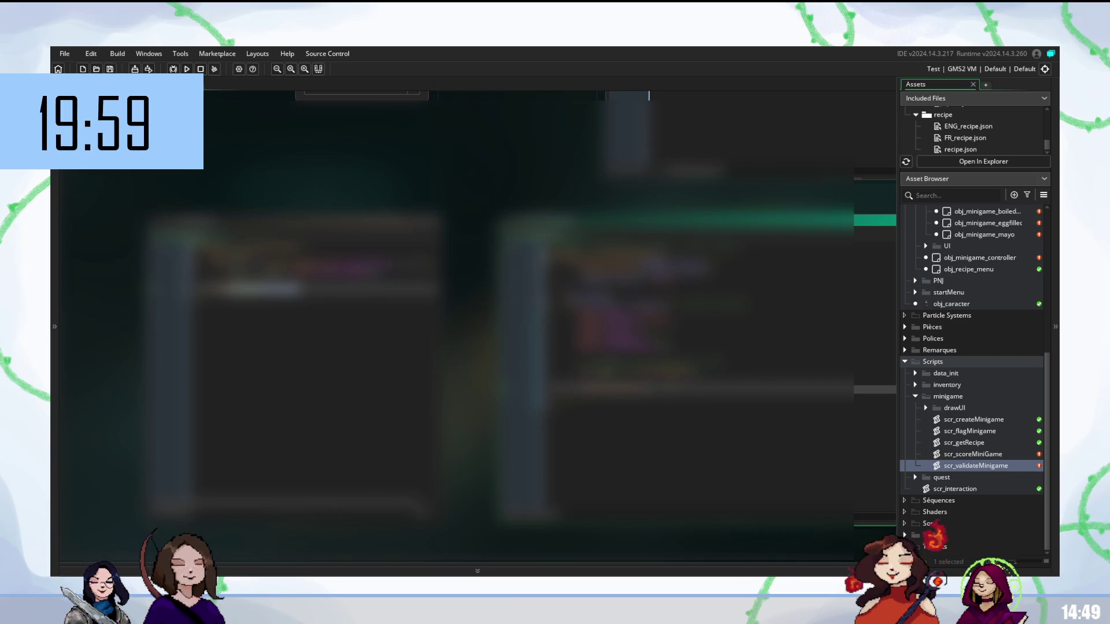
pyautogui.click(289, 289)
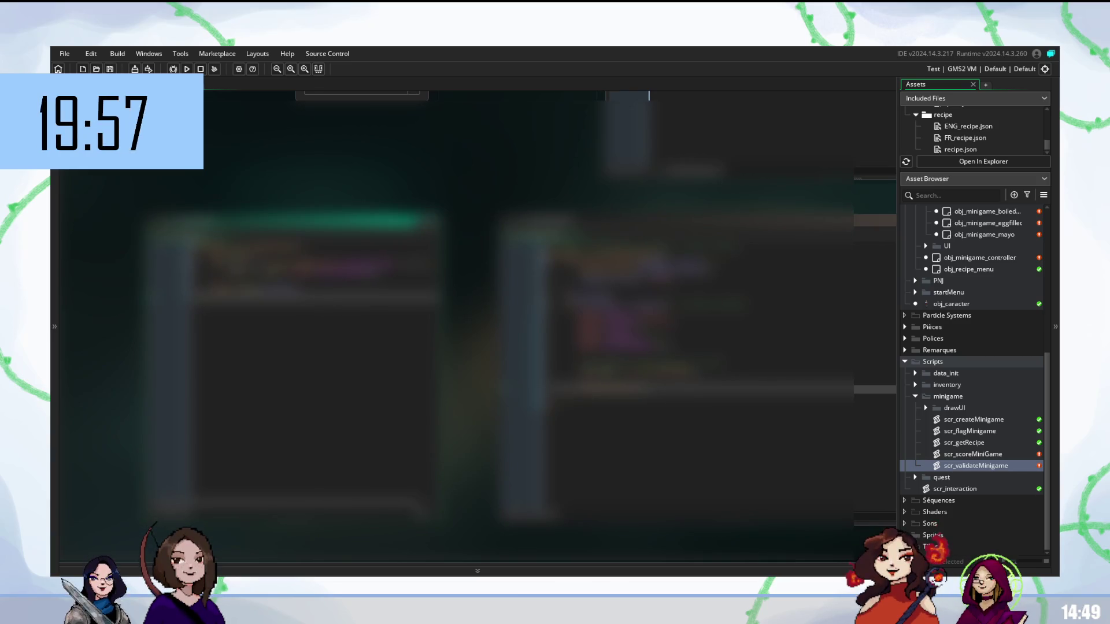
pyautogui.click(635, 371)
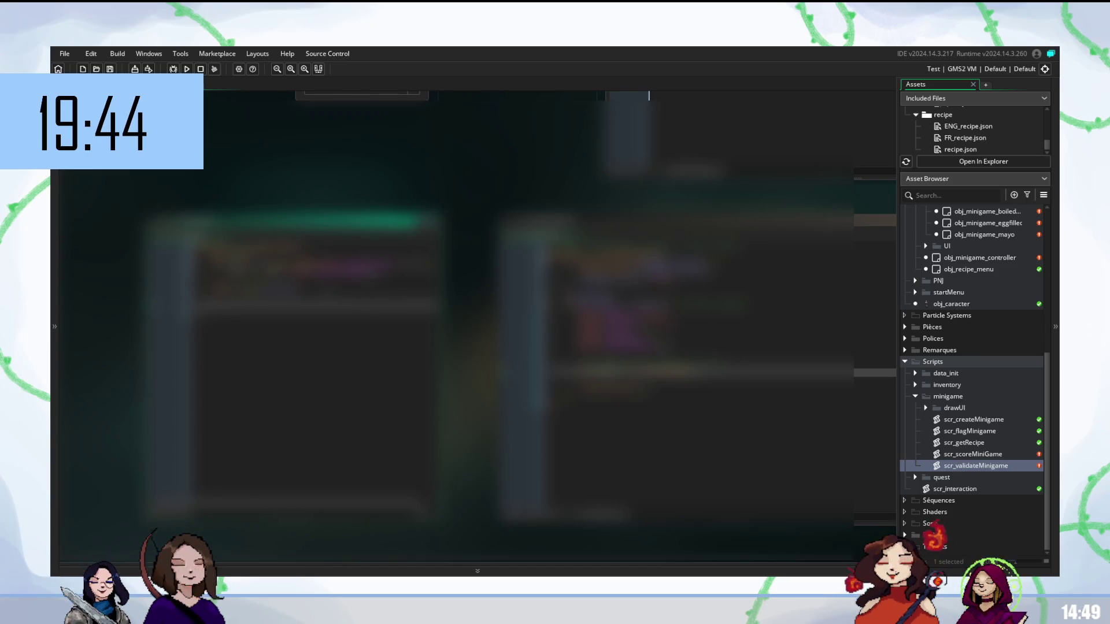
pyautogui.click(636, 219)
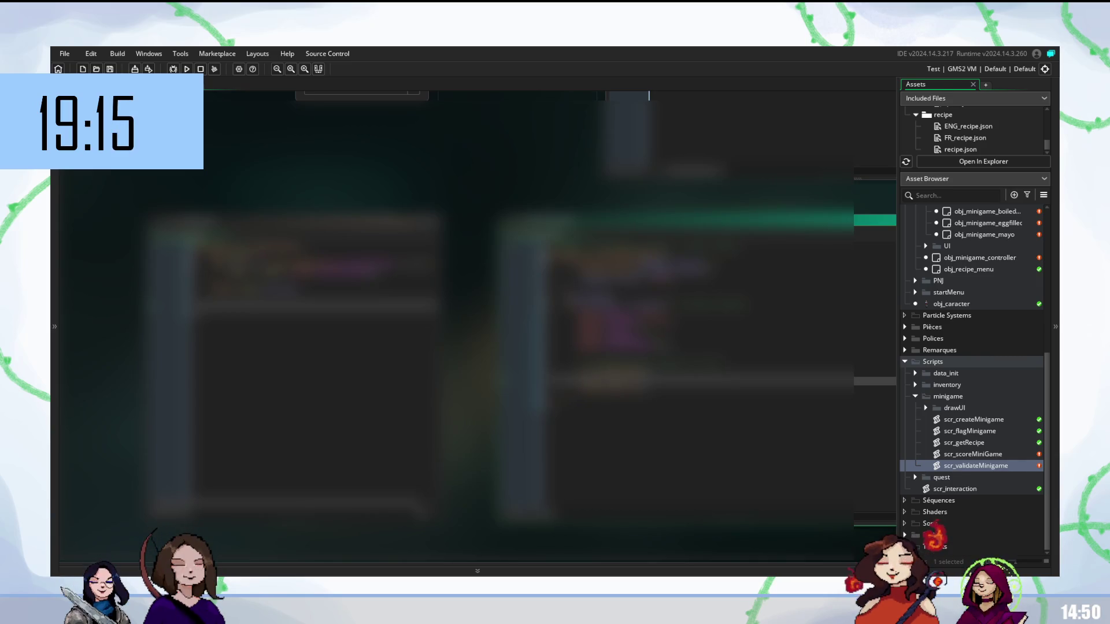
pyautogui.click(289, 223)
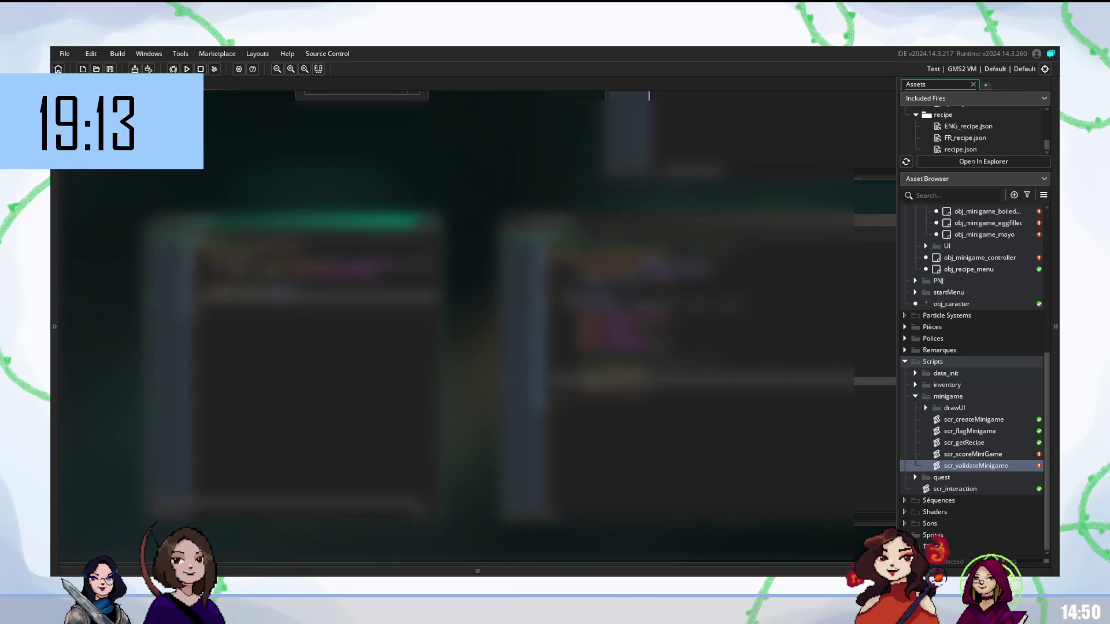
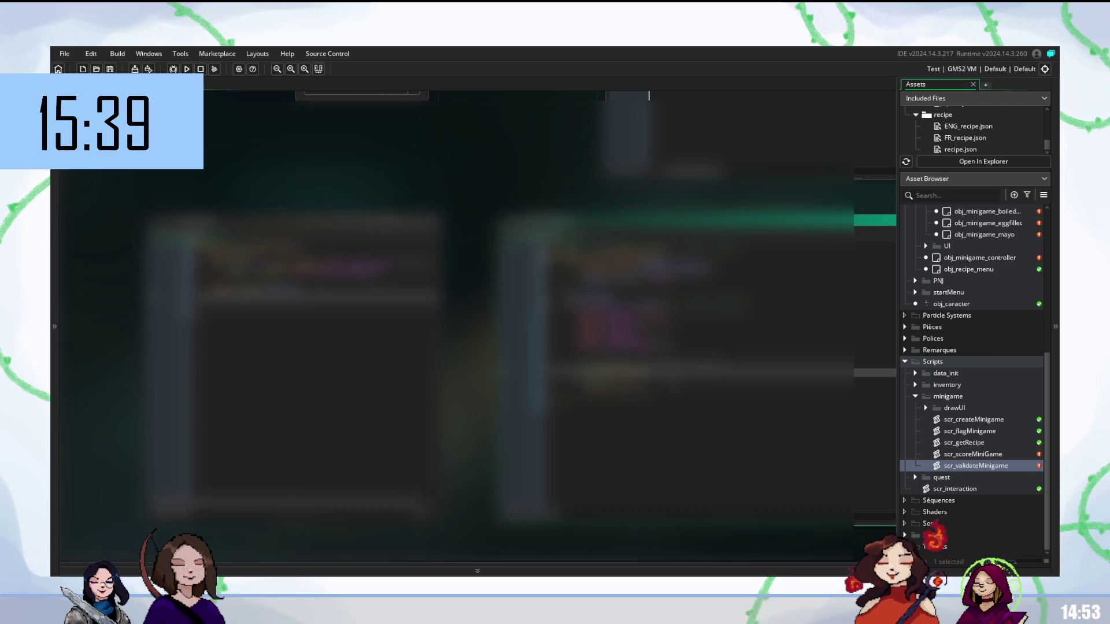
# Expand the Polices folder and create a new font asset named fnt_scoreMiniGame there.
pyautogui.click(318, 222)
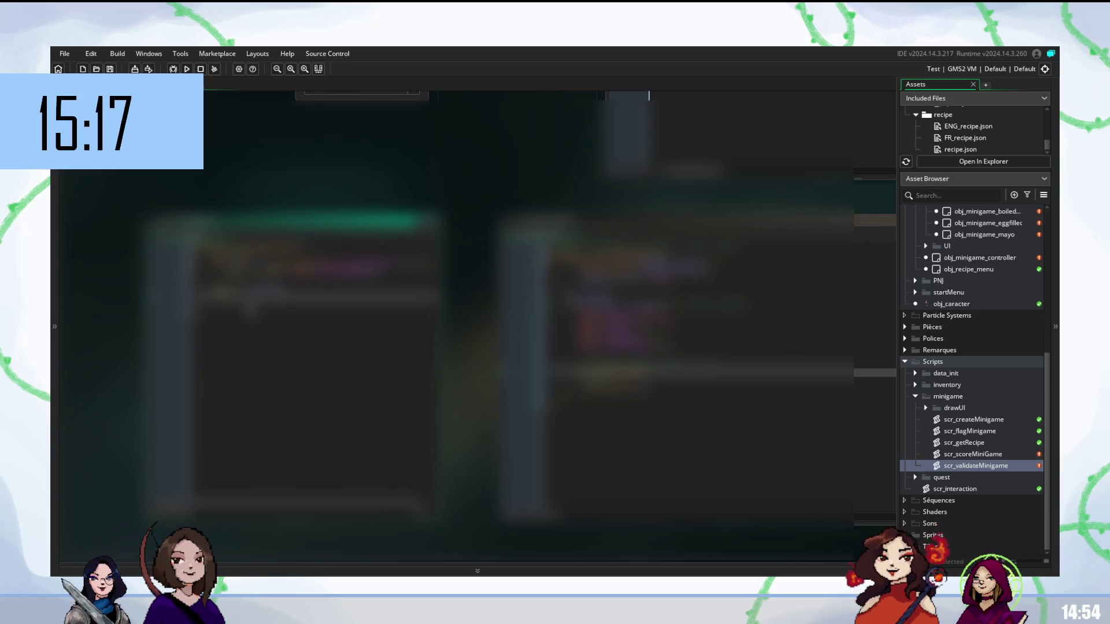
pyautogui.scroll(3, 1014, 315)
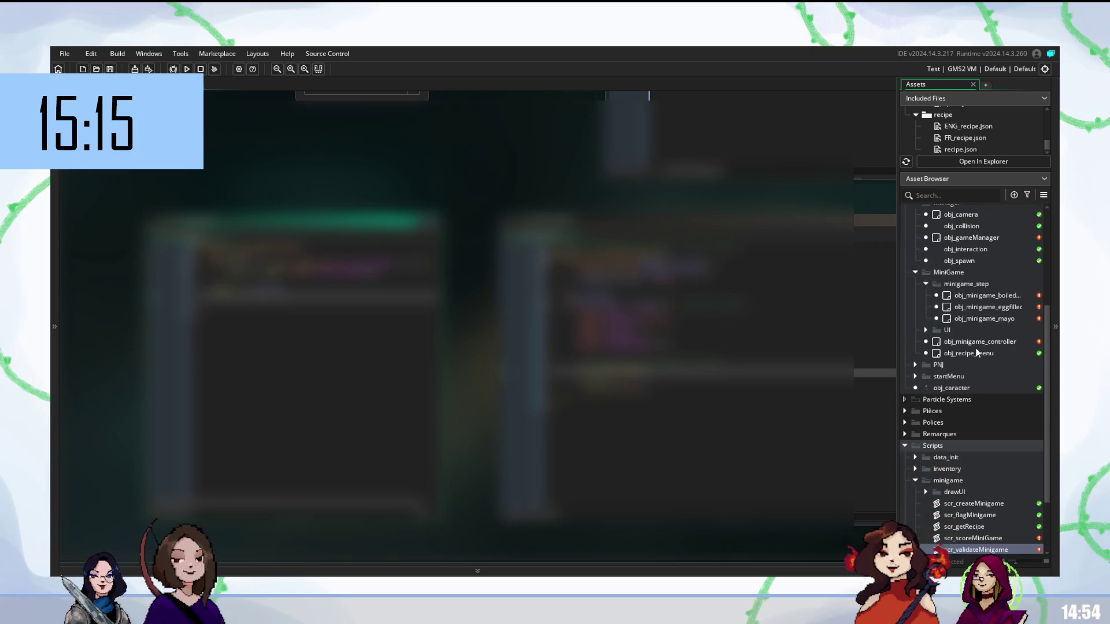
pyautogui.scroll(-2, 979, 349)
pyautogui.doubleClick(942, 381)
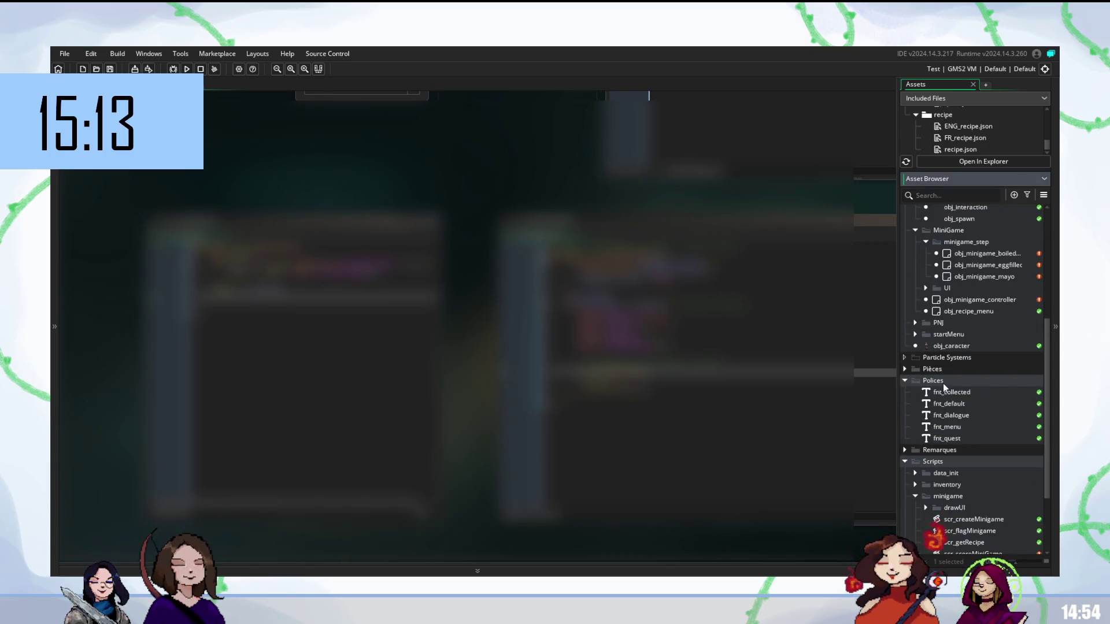
pyautogui.rightClick(935, 382)
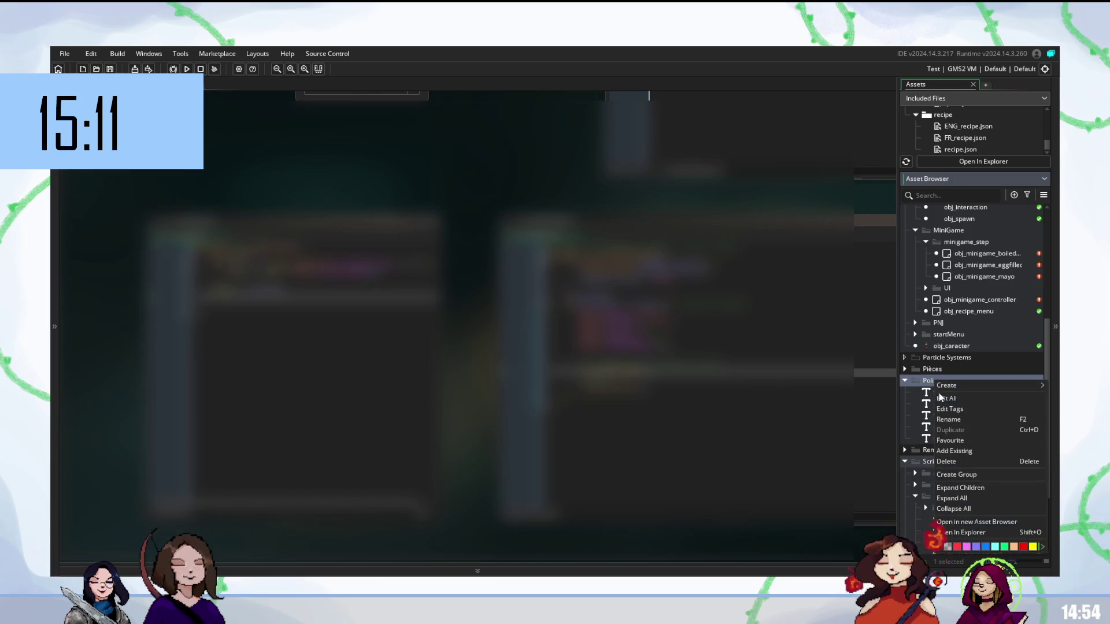
pyautogui.press('Escape')
pyautogui.click(950, 393)
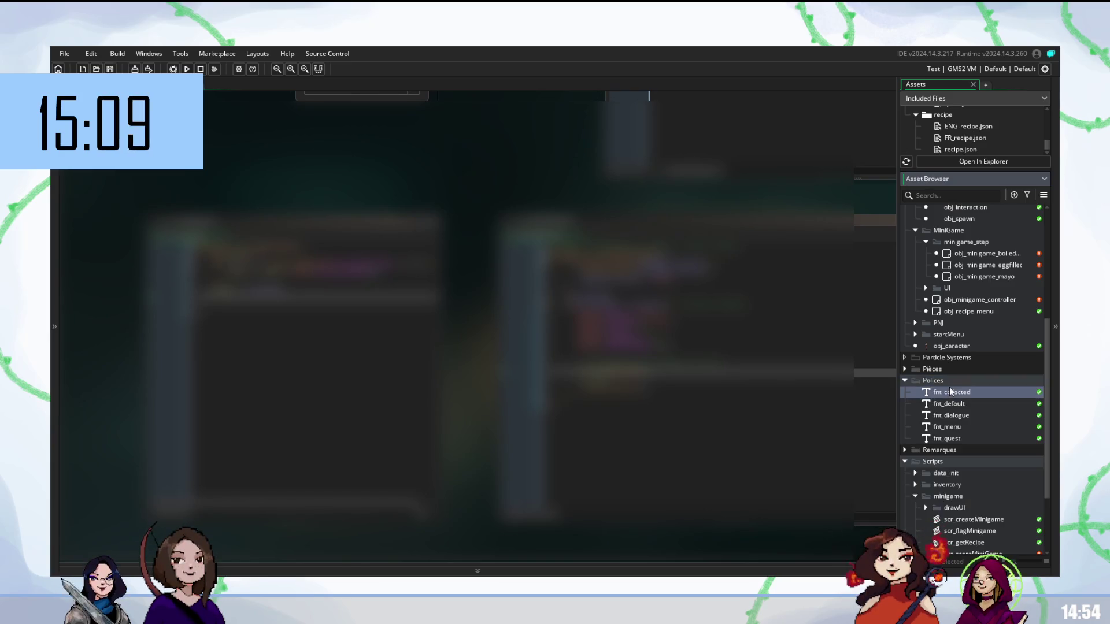
pyautogui.rightClick(950, 391)
pyautogui.click(968, 347)
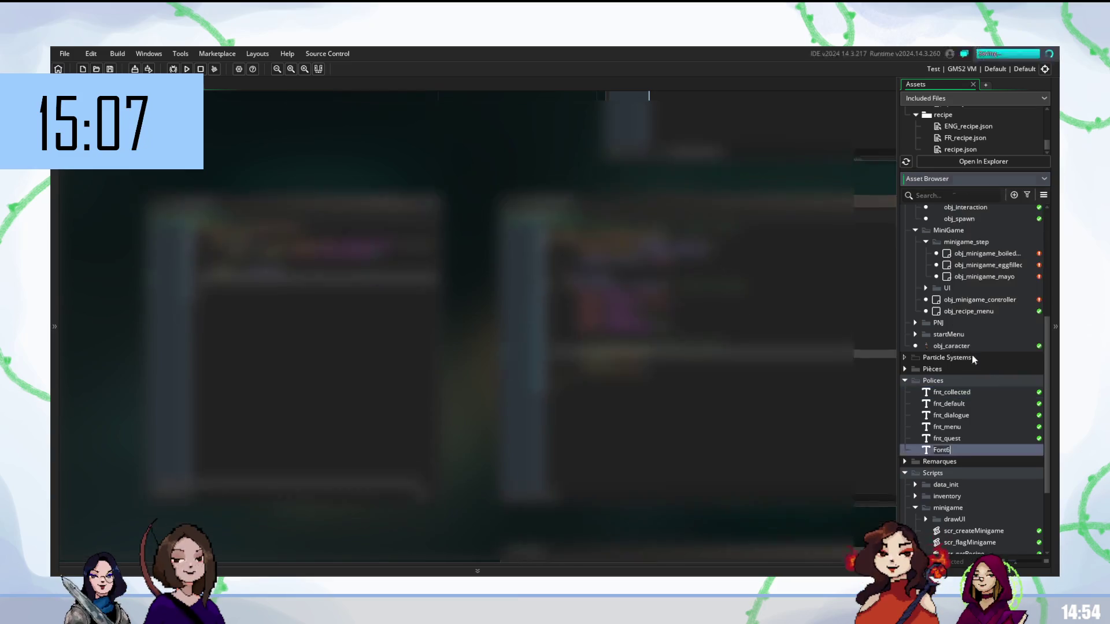
pyautogui.write('fnt')
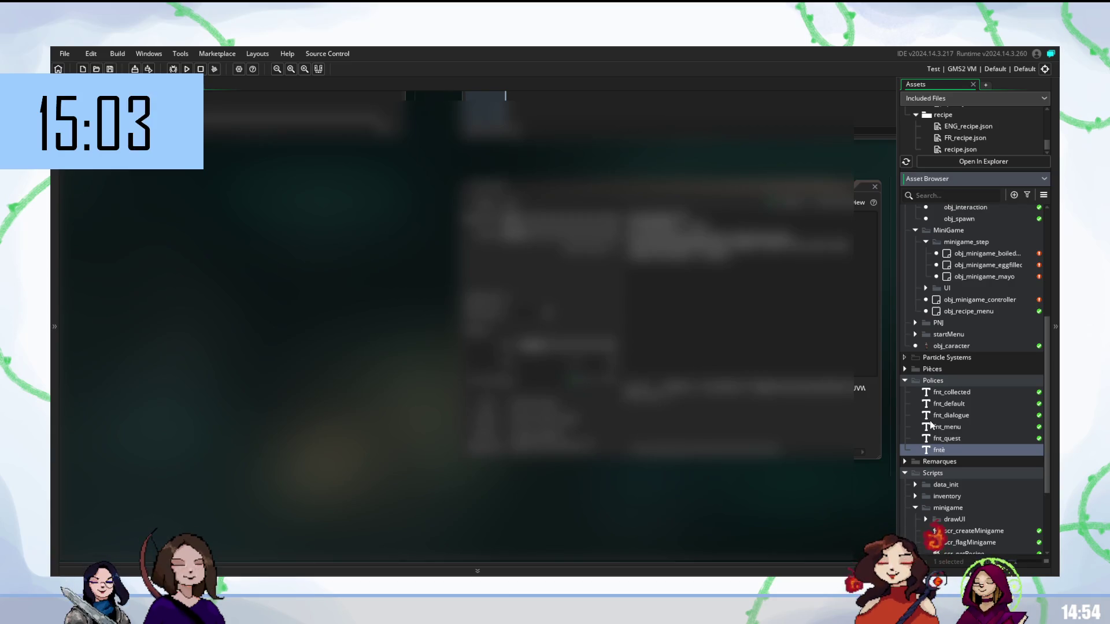
pyautogui.write('_scoreM')
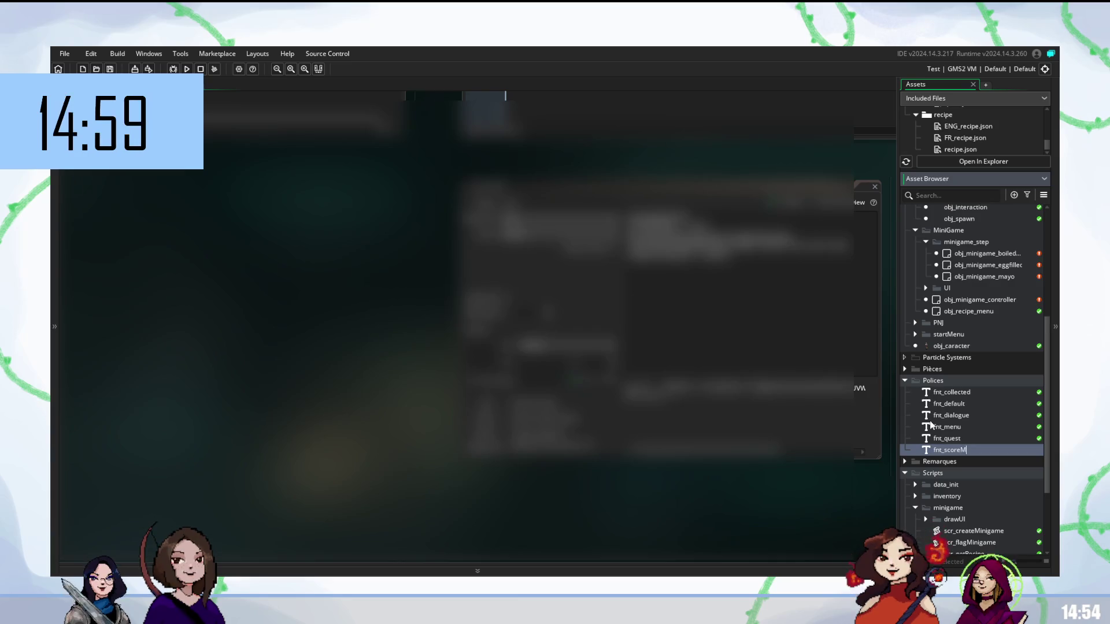
pyautogui.write('iniGame')
pyautogui.press('Return')
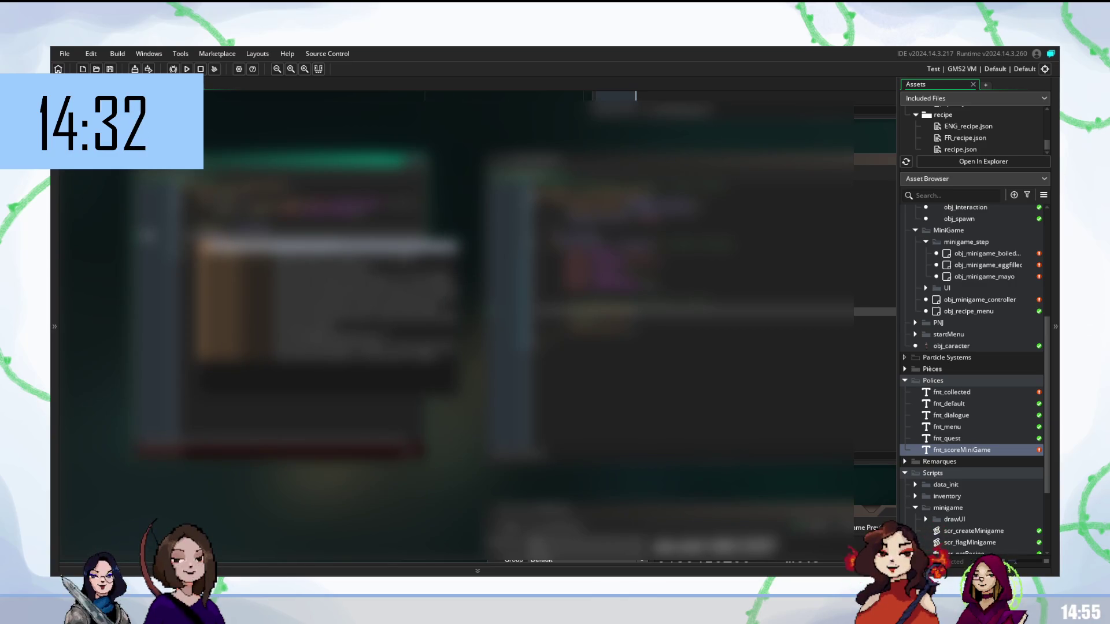
# Dismiss the code autocomplete list in the code editor.
pyautogui.press('Escape')
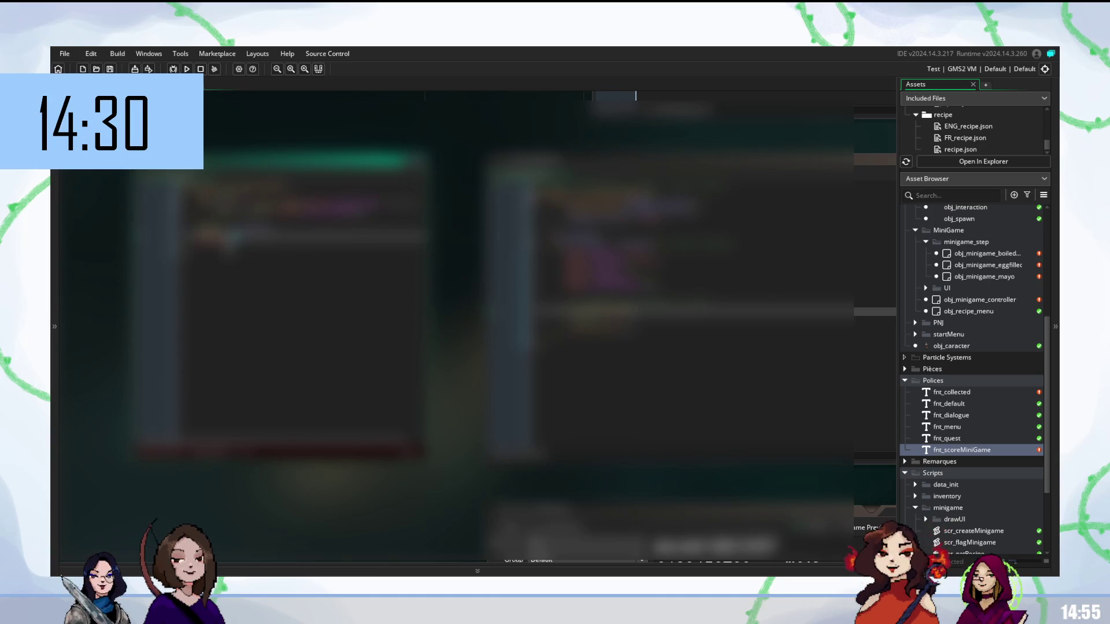
# Insert auto-completed function calls into the score-drawing code line, then move to a later line.
pyautogui.hotkey('ctrl', 'space')
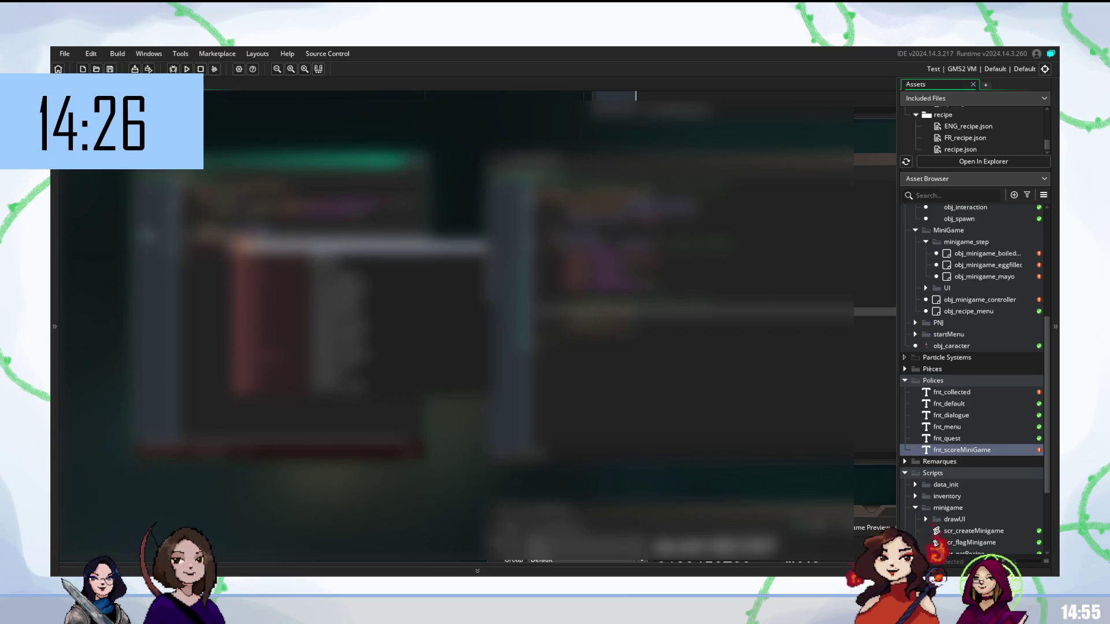
pyautogui.press('Escape')
pyautogui.hotkey('ctrl', 'space')
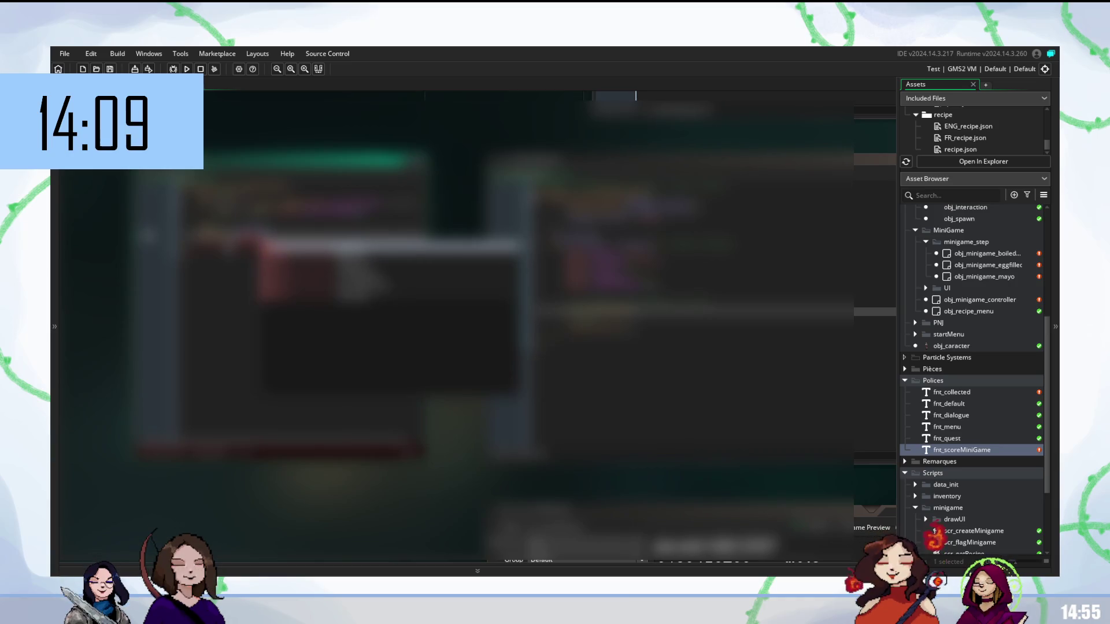
pyautogui.press('Return')
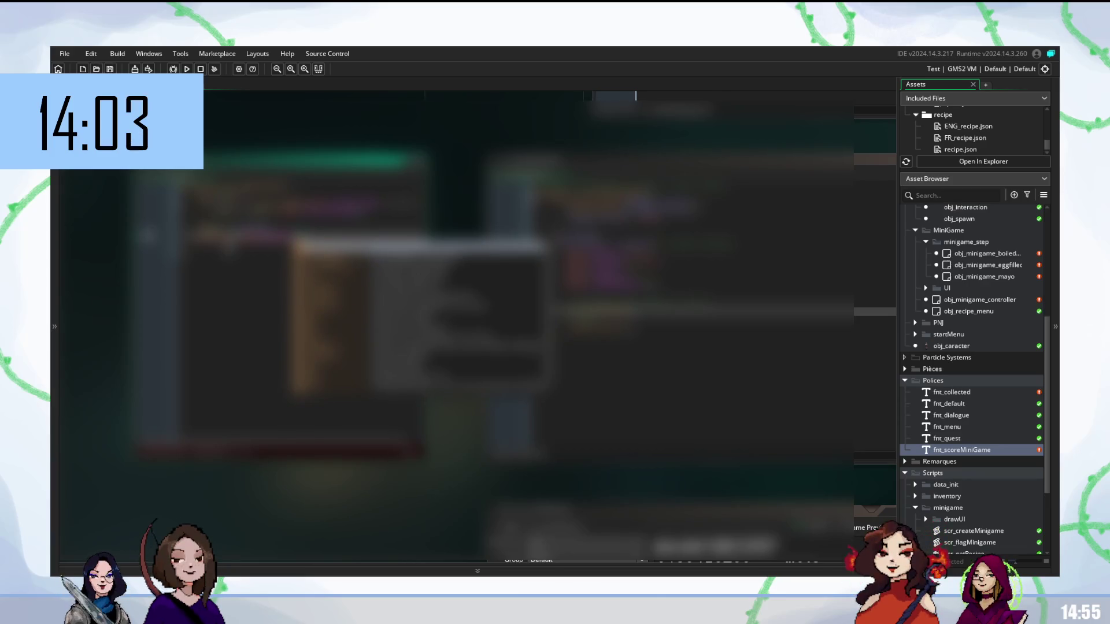
pyautogui.press('Escape')
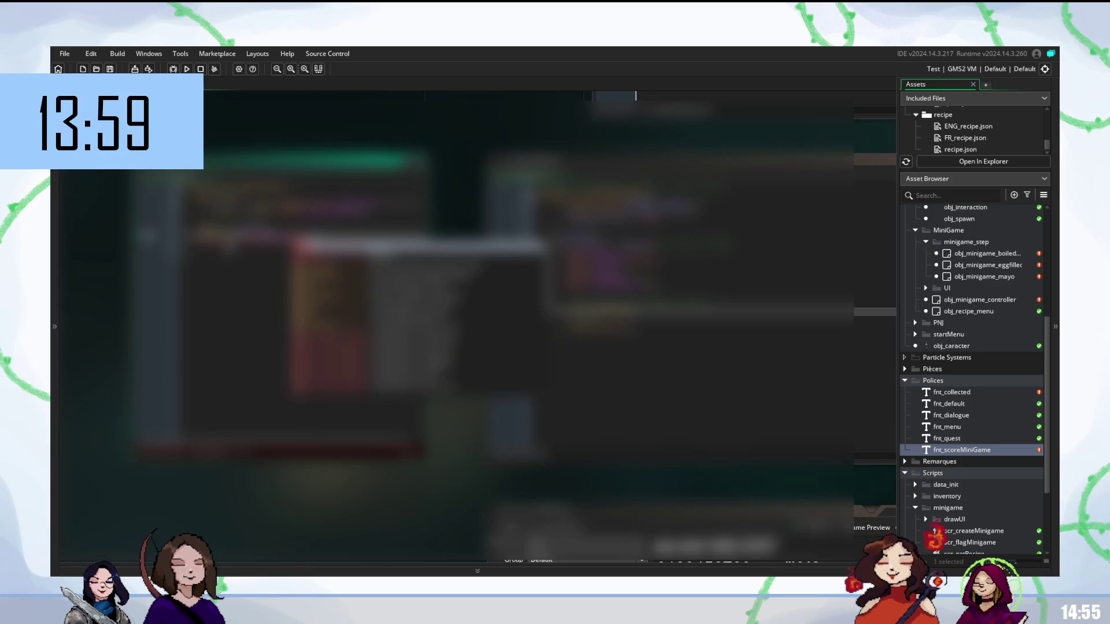
pyautogui.hotkey('ctrl', 'space')
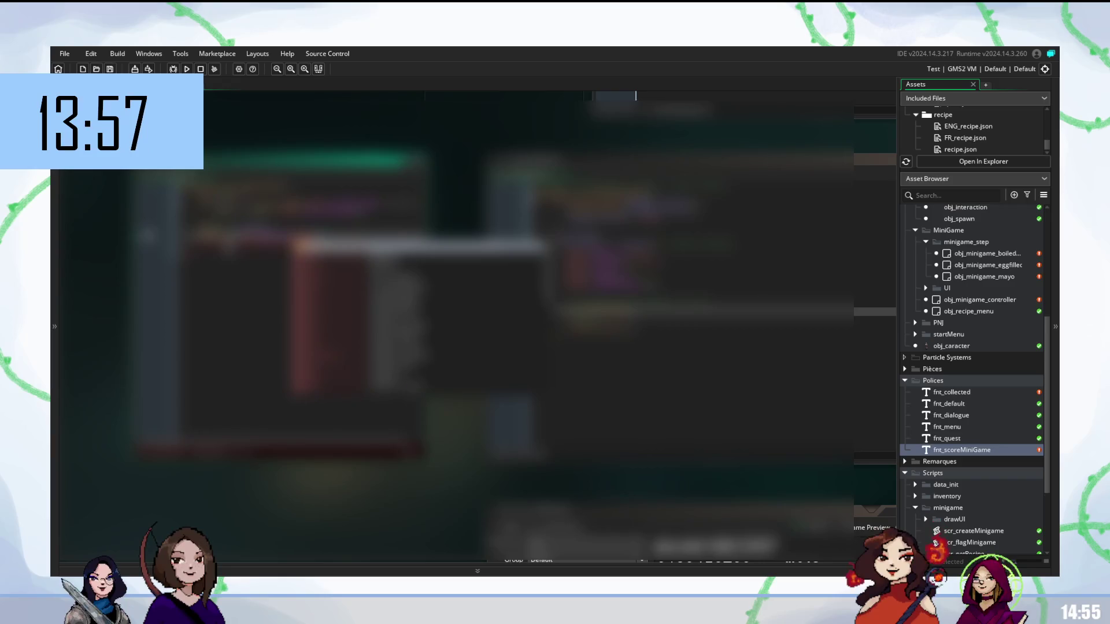
pyautogui.press('Return')
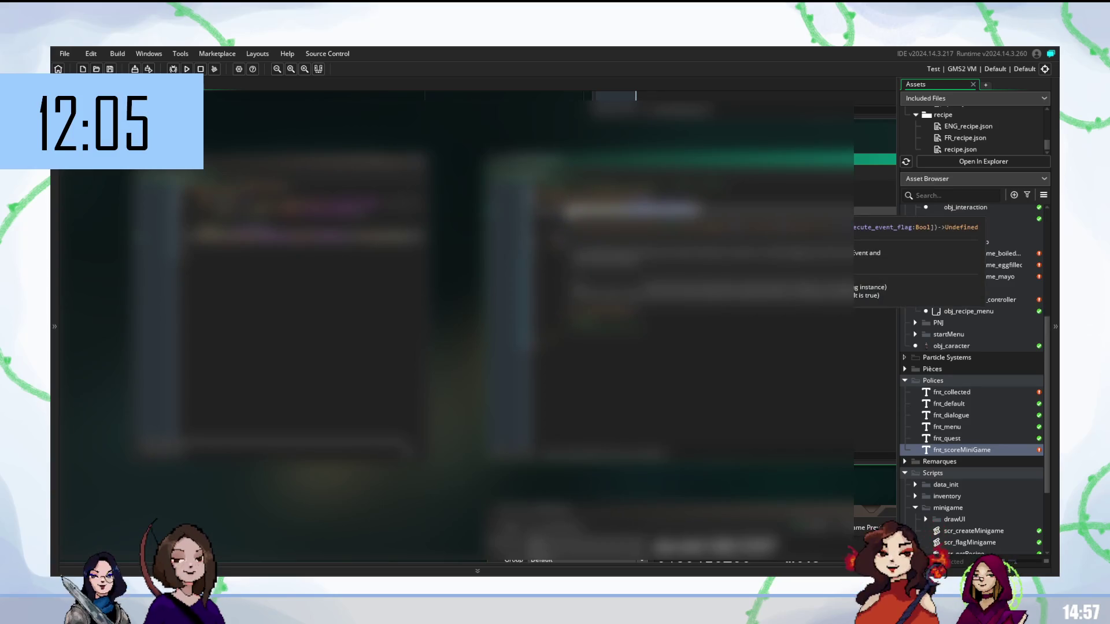
pyautogui.click(630, 328)
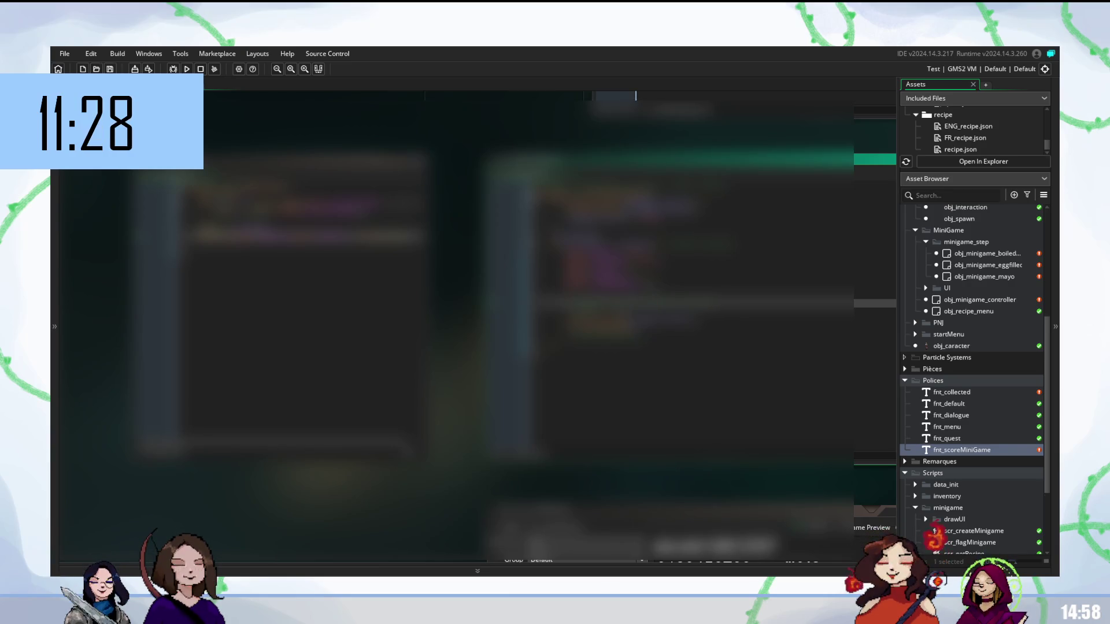
# Switch to the left code editor to keep editing the Draw code.
pyautogui.click(278, 160)
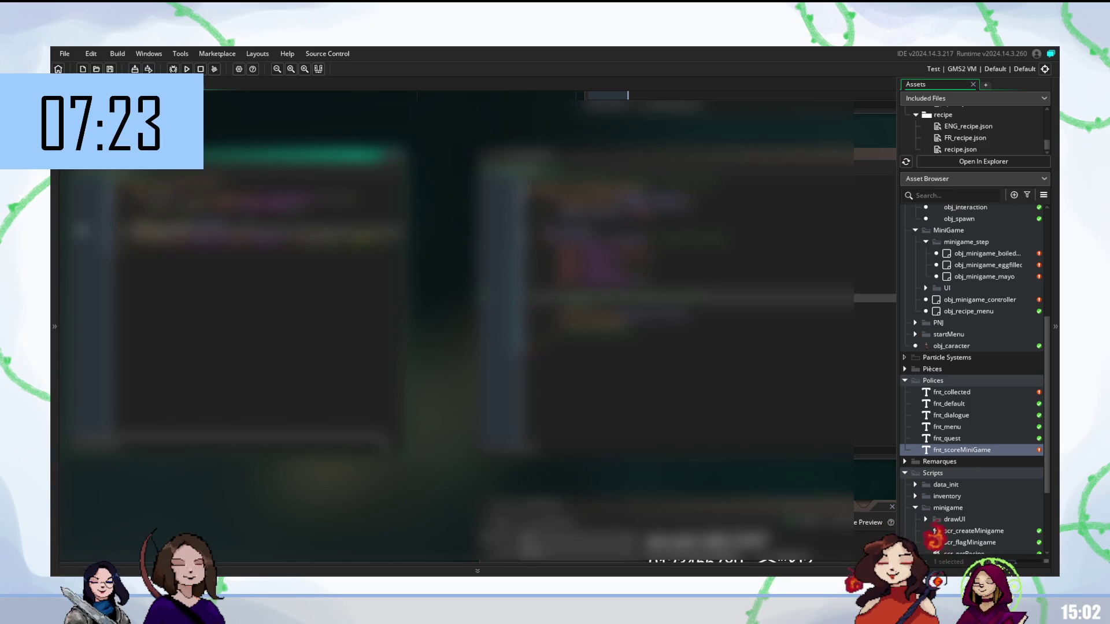
# Type 'sc' and insert the suggested completion into the code line.
pyautogui.write('sc')
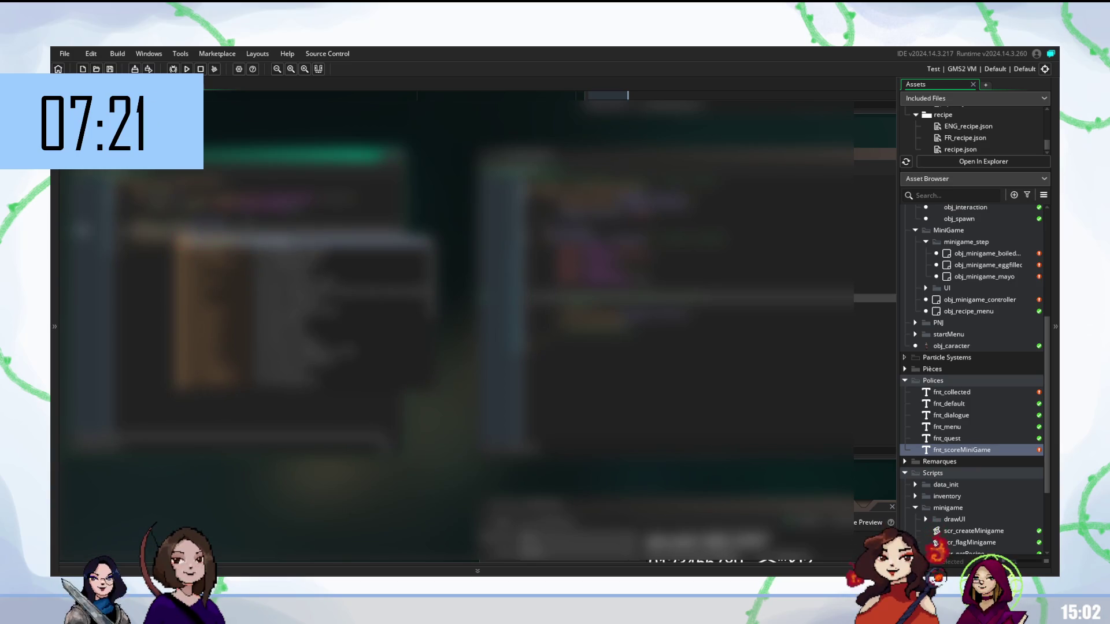
pyautogui.press('Escape')
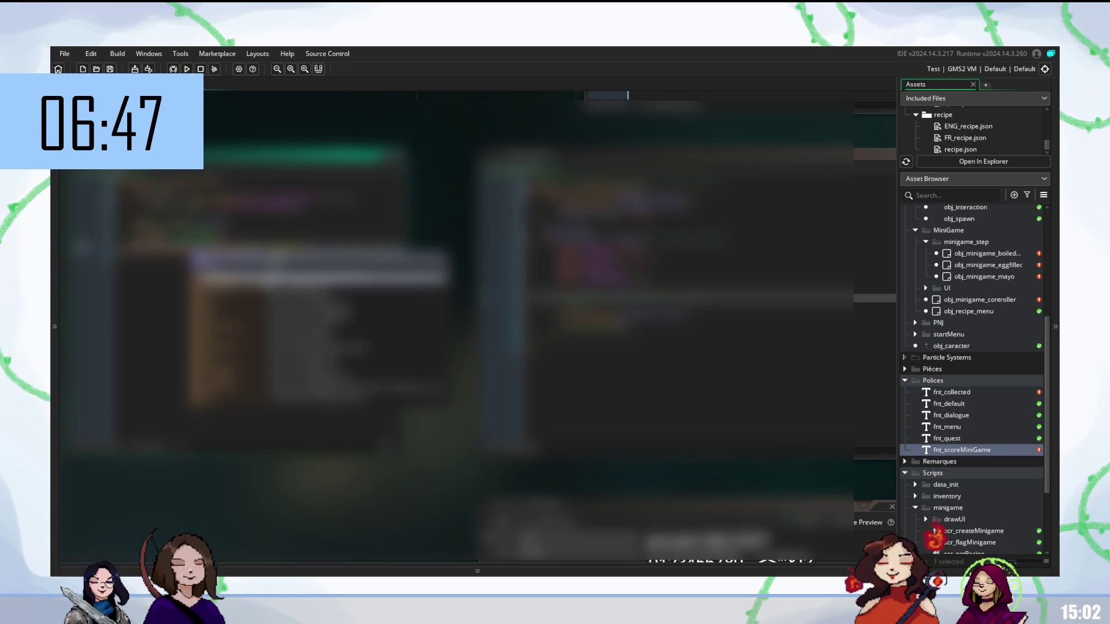
pyautogui.press('Return')
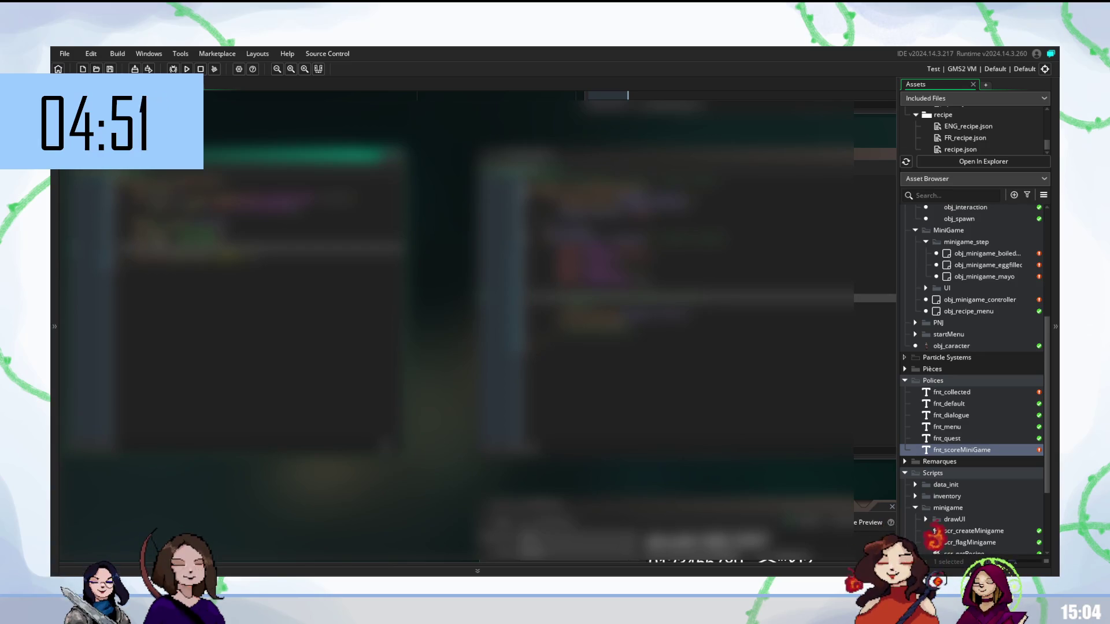
# Complete the identifiers begun with 'a_ini', 's', 's', 'e' and 'e' using autocomplete suggestions.
pyautogui.write('a_ini')
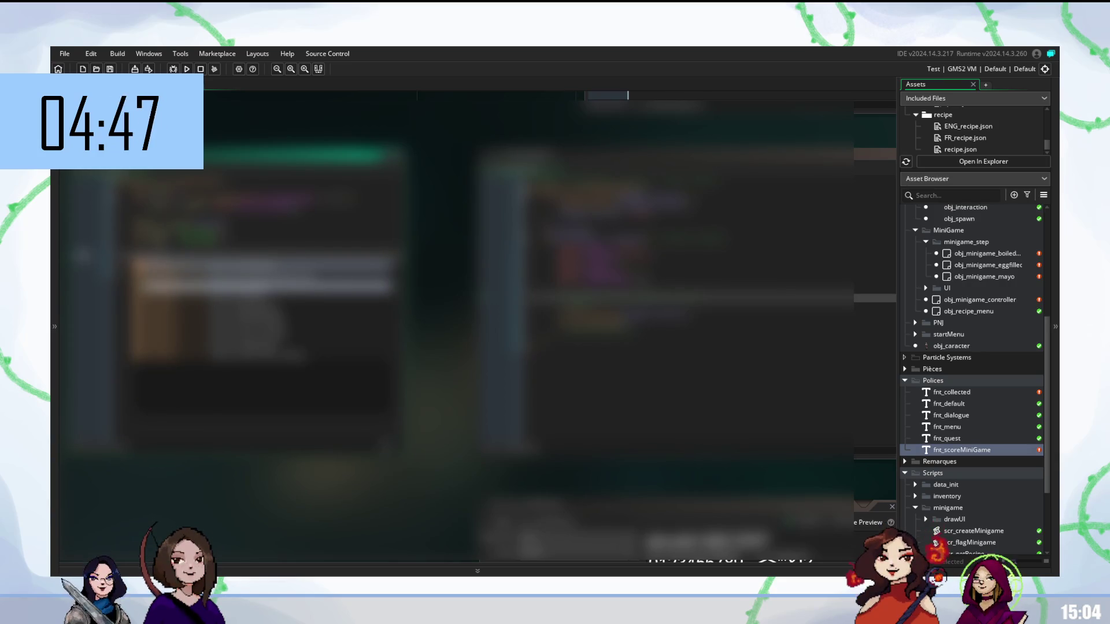
pyautogui.press('Return')
pyautogui.write('s')
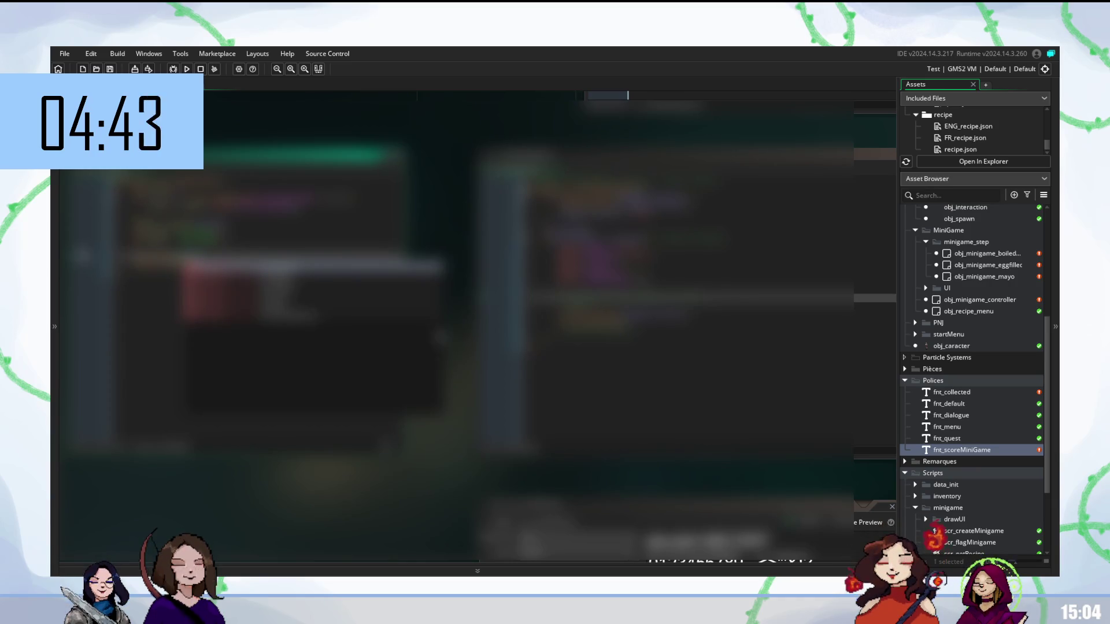
pyautogui.press('Return')
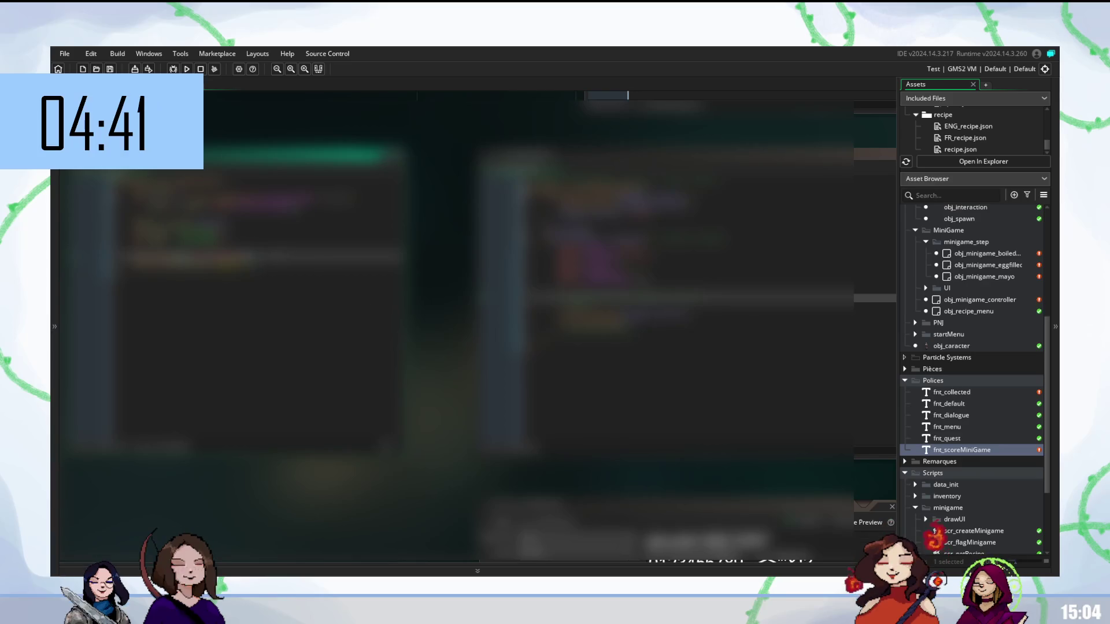
pyautogui.write('s')
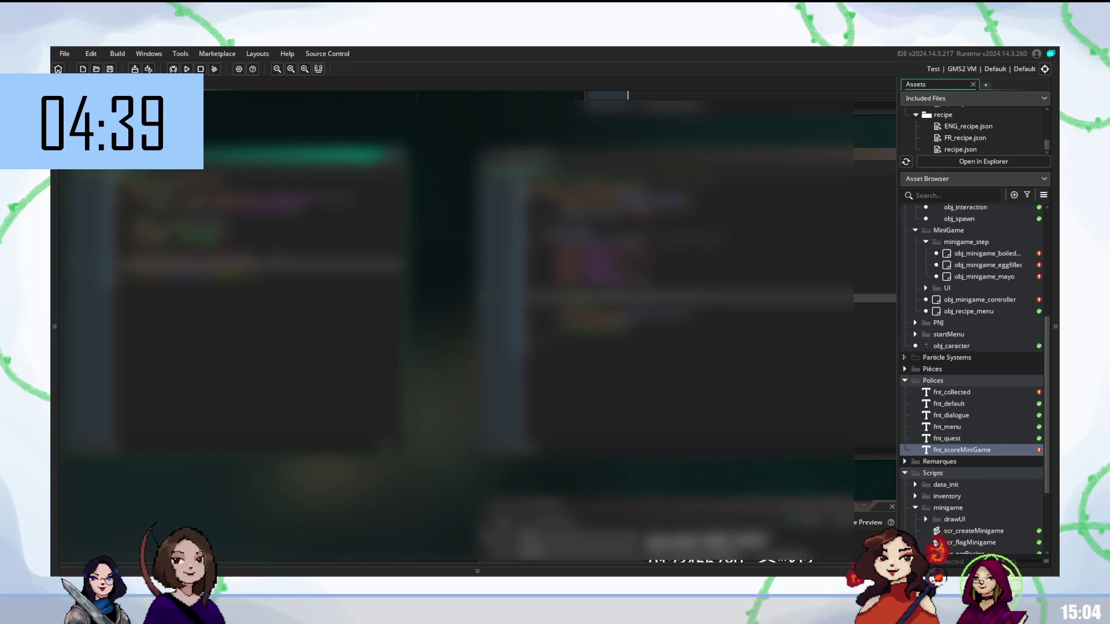
pyautogui.press('Return')
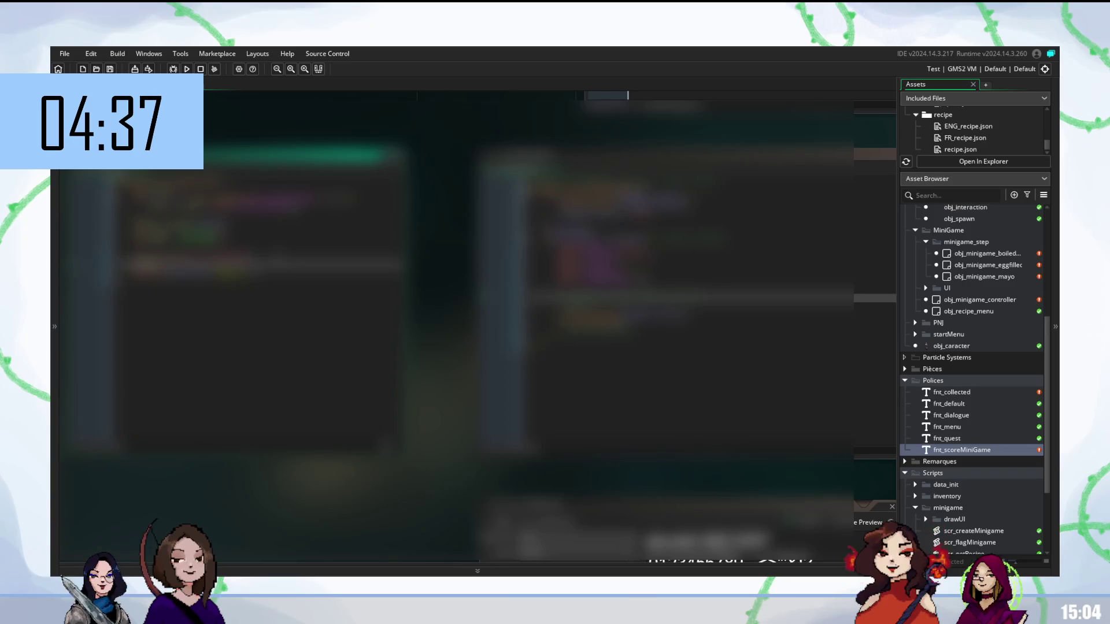
pyautogui.write('e')
pyautogui.press('Return')
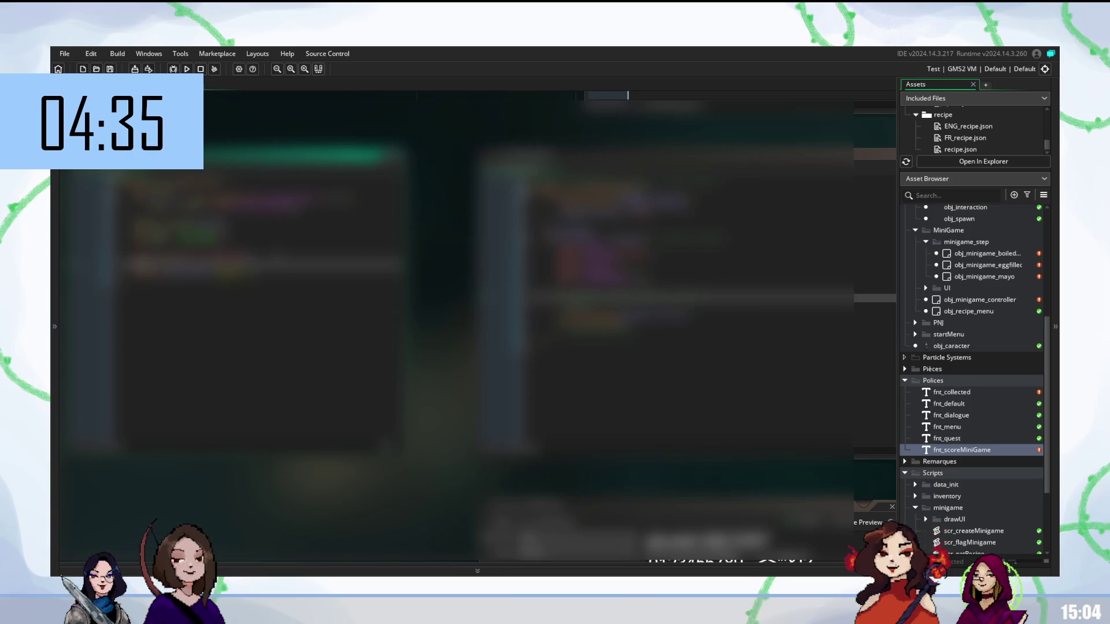
pyautogui.write('e')
pyautogui.press('Return')
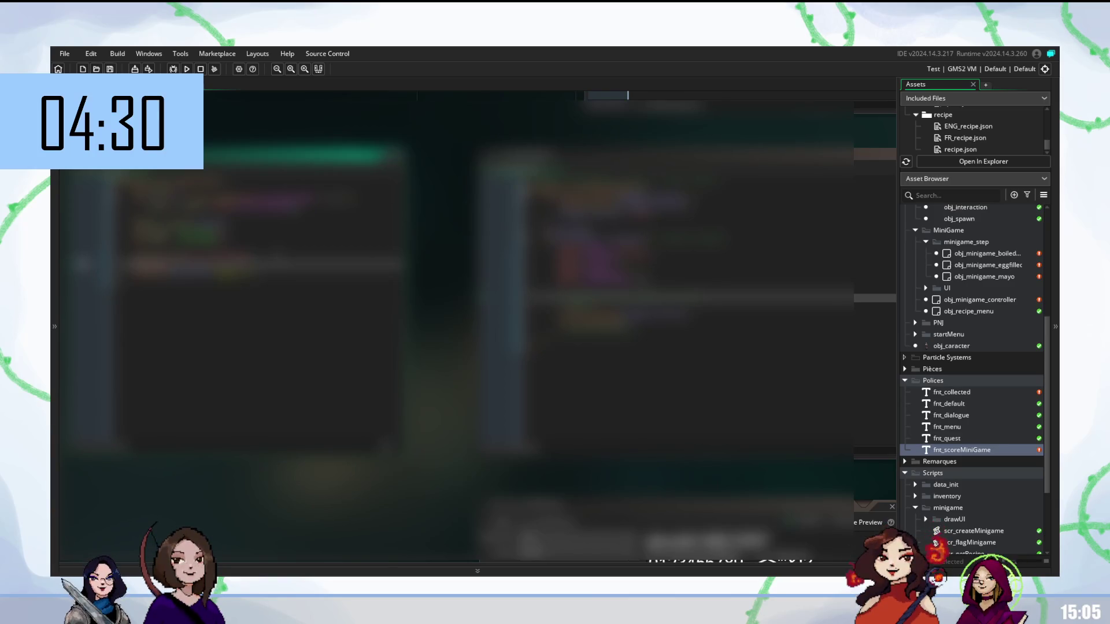
# Insert the second 'draw' suggestion and another completed name, then build and run the game with F5.
pyautogui.write('draw')
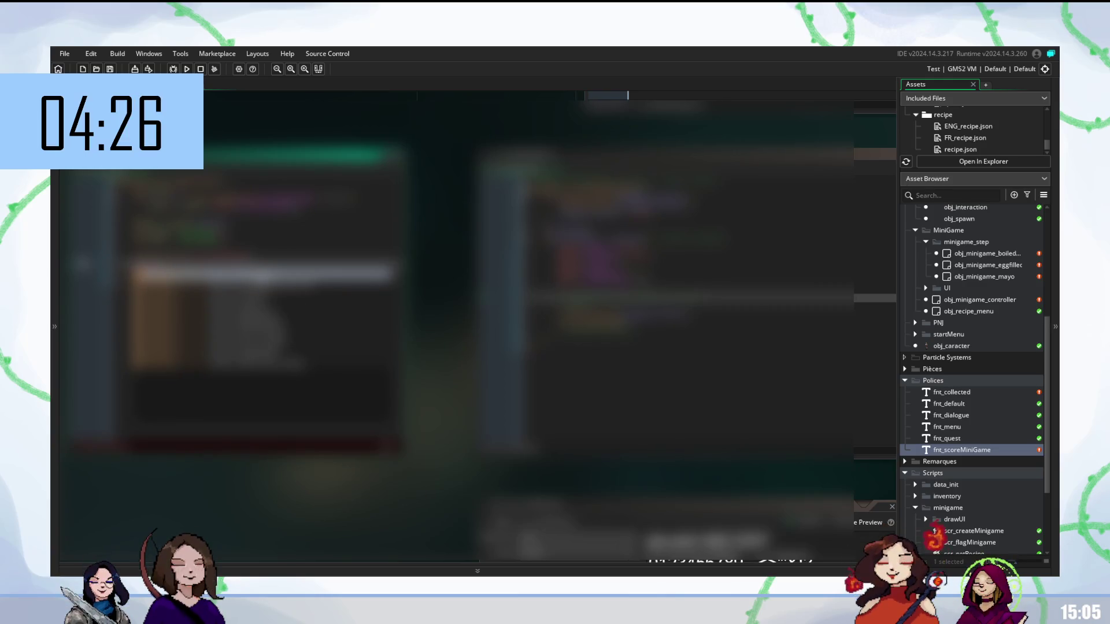
pyautogui.press('Down')
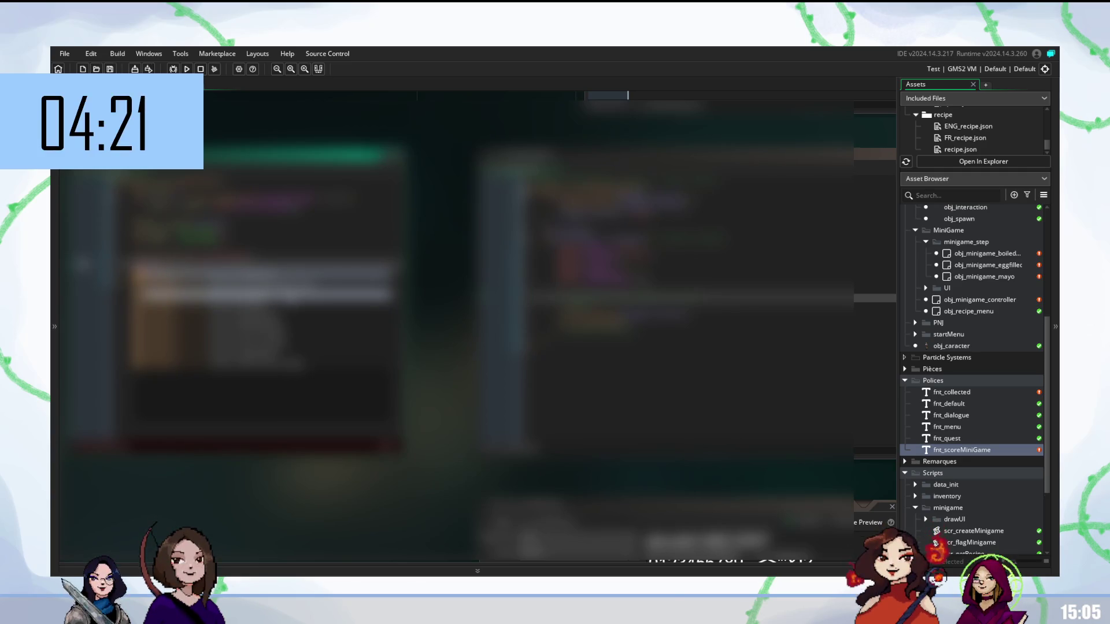
pyautogui.press('Return')
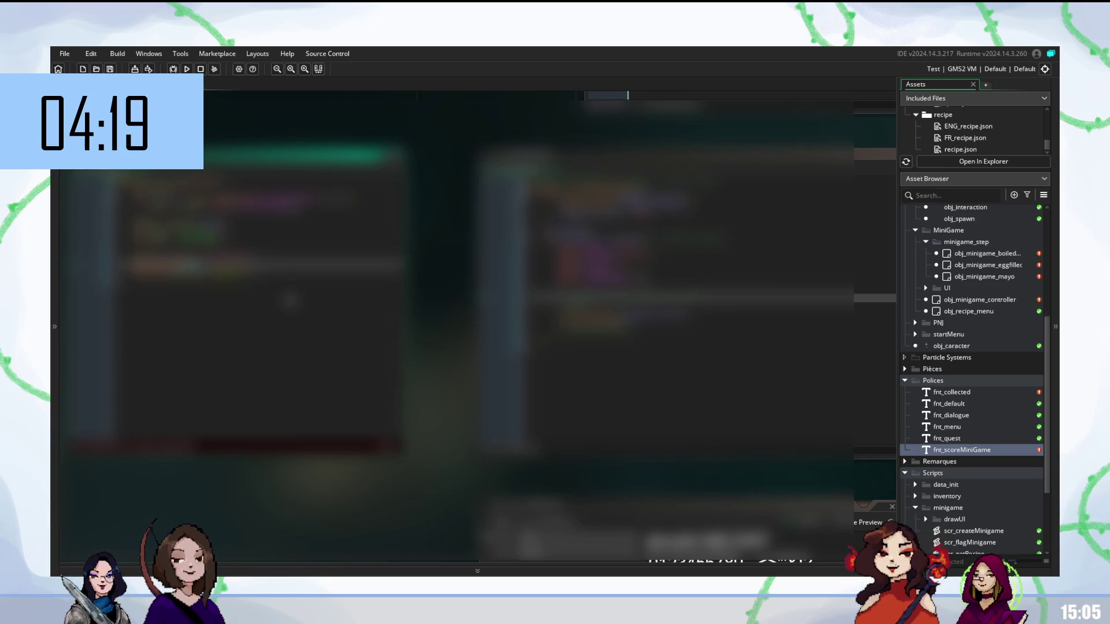
pyautogui.write('s')
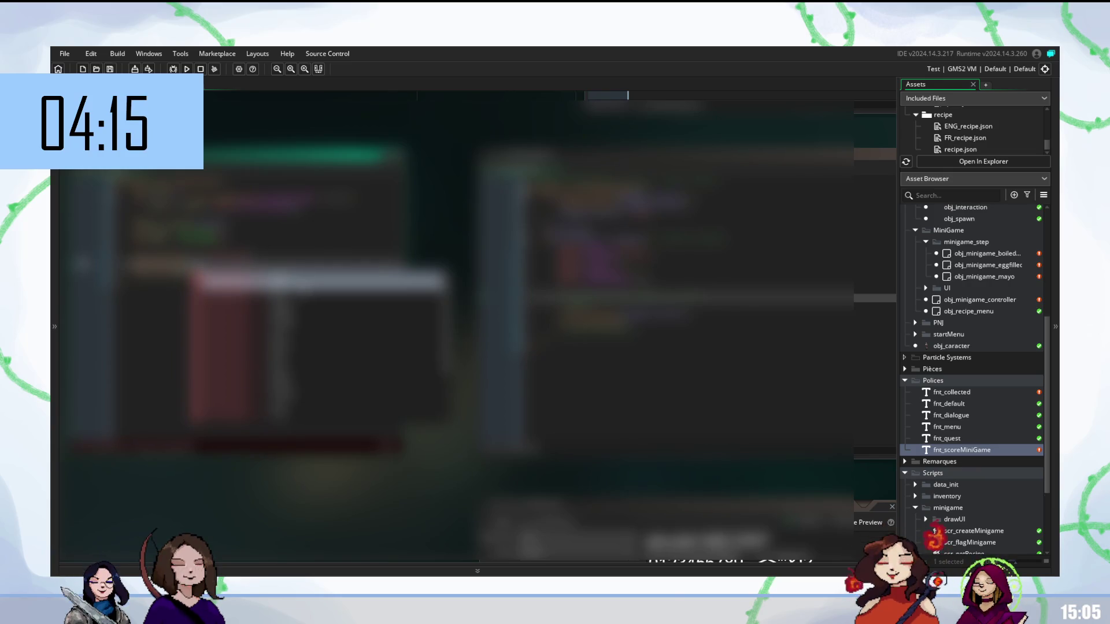
pyautogui.press('Return')
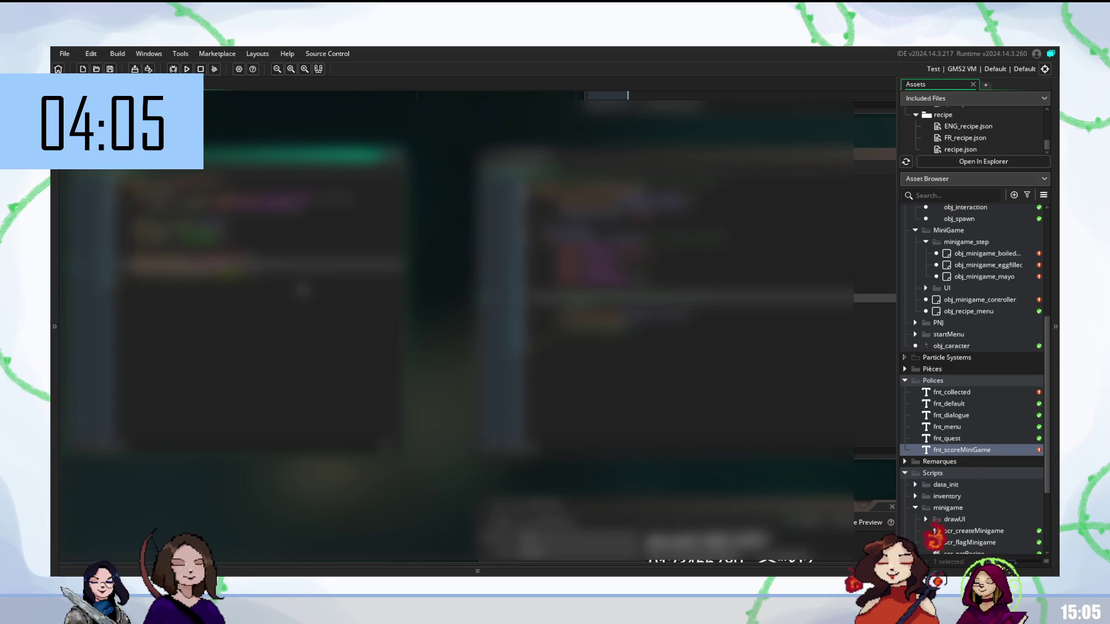
pyautogui.press('F5')
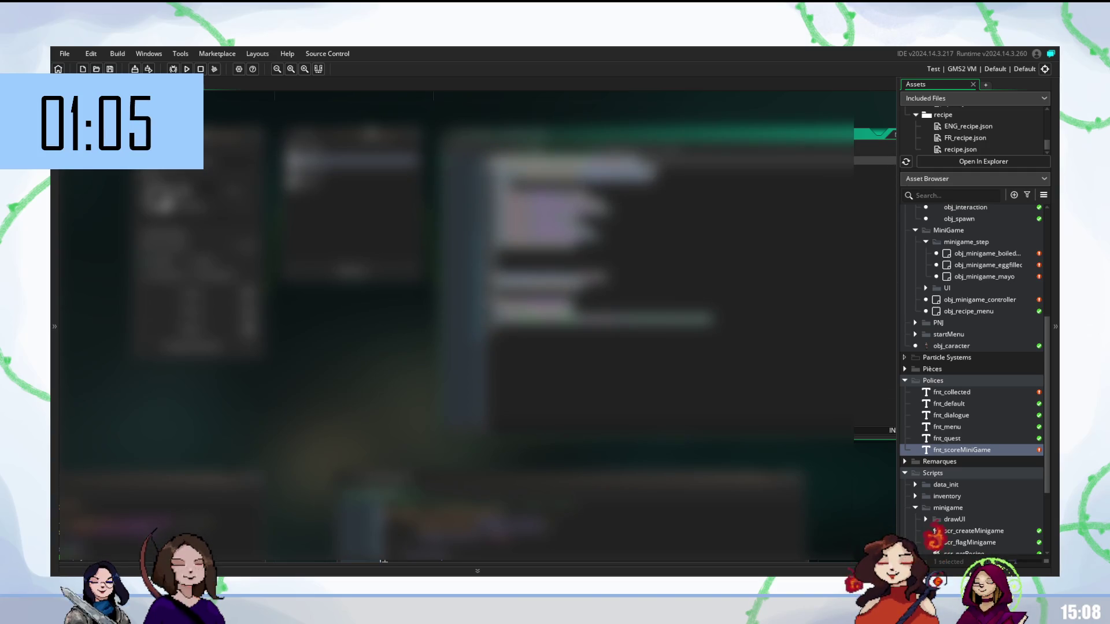
# Move to lower lines of the code, then into the right-hand code window.
pyautogui.click(579, 279)
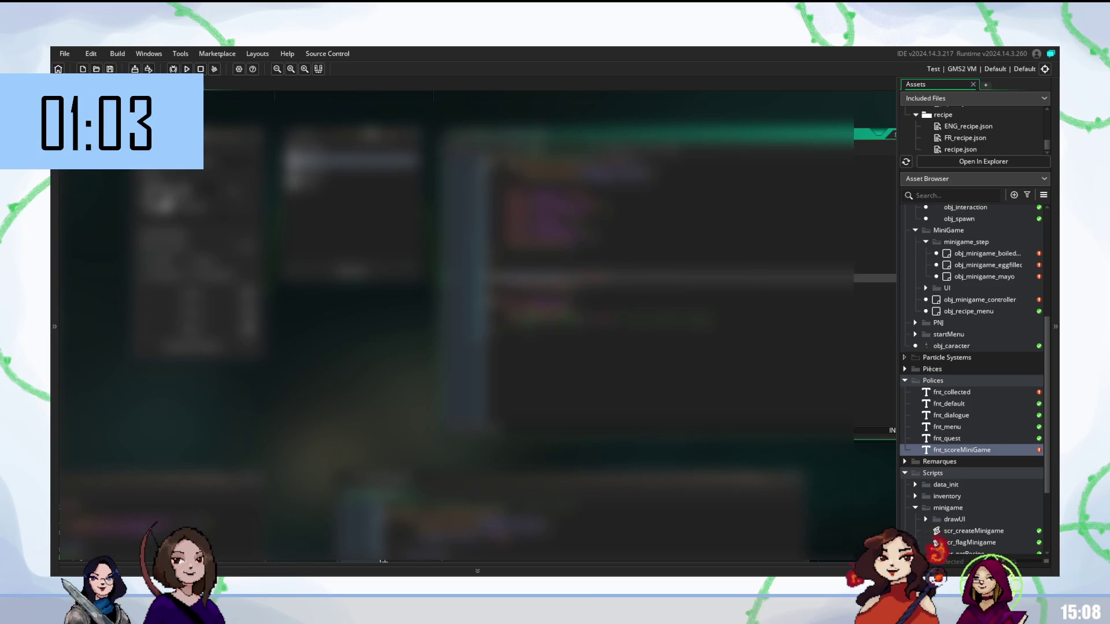
pyautogui.click(578, 335)
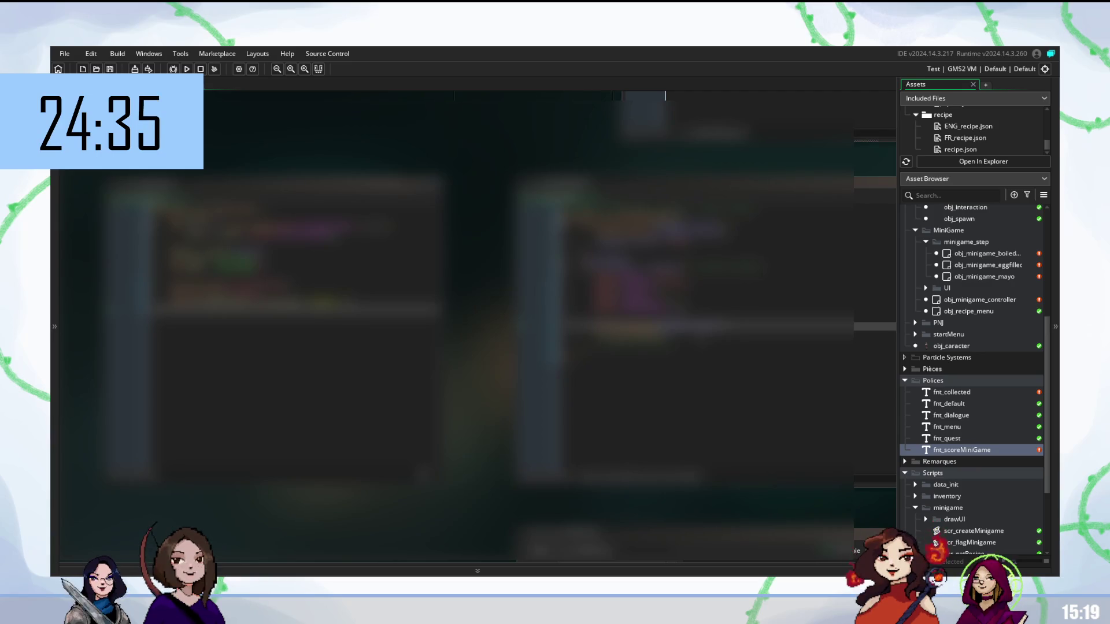
pyautogui.click(752, 182)
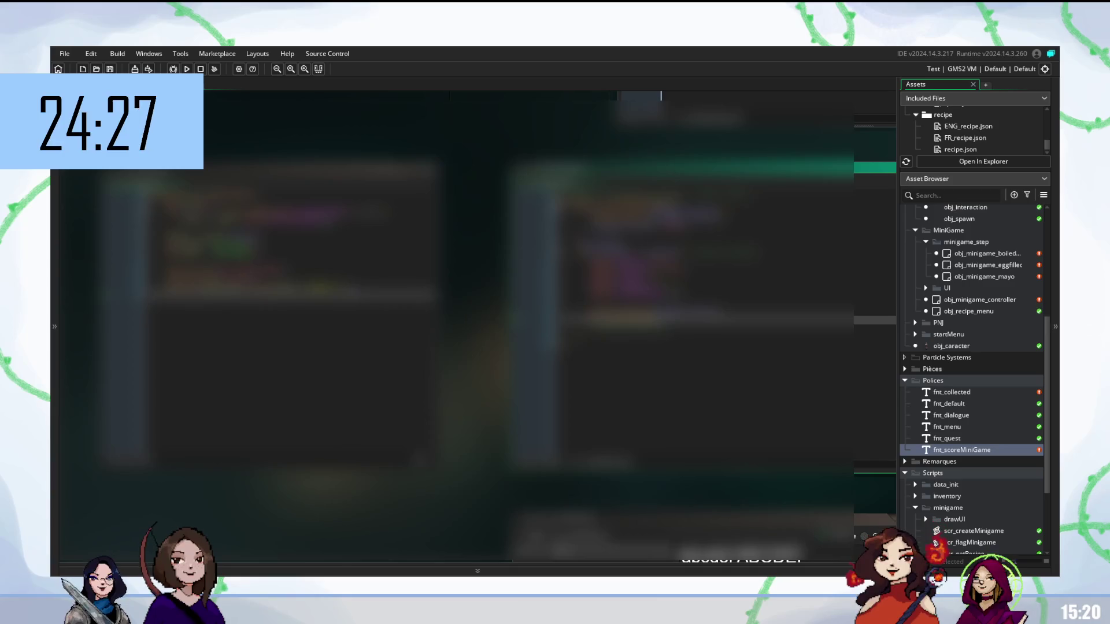
# Select the unwanted lines of minigame code in the left editor and delete them.
pyautogui.click(293, 286)
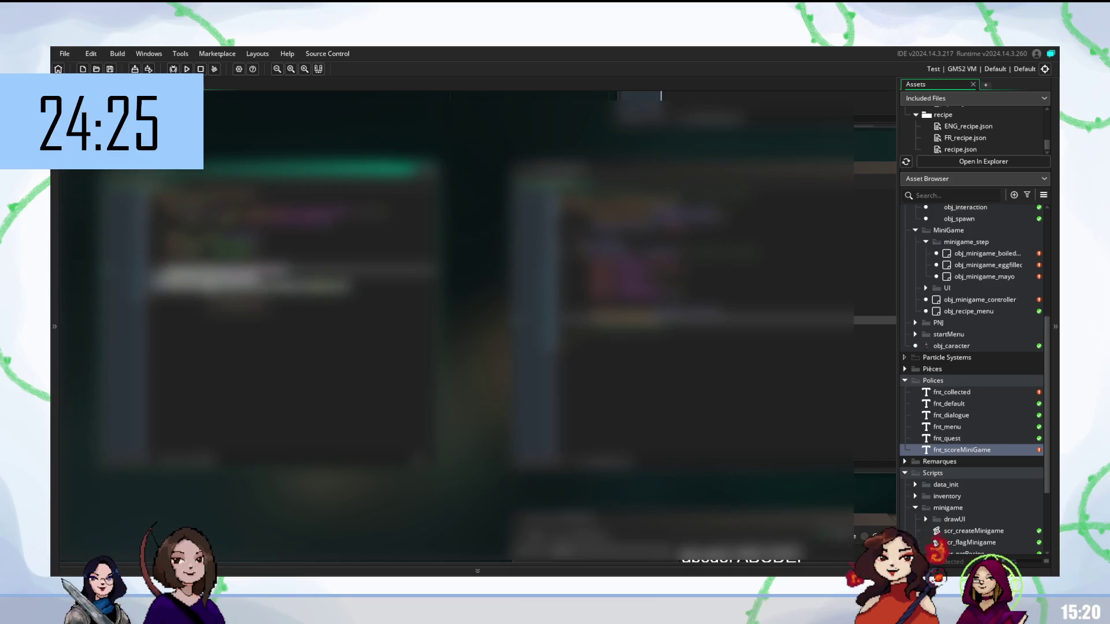
pyautogui.press('BackSpace')
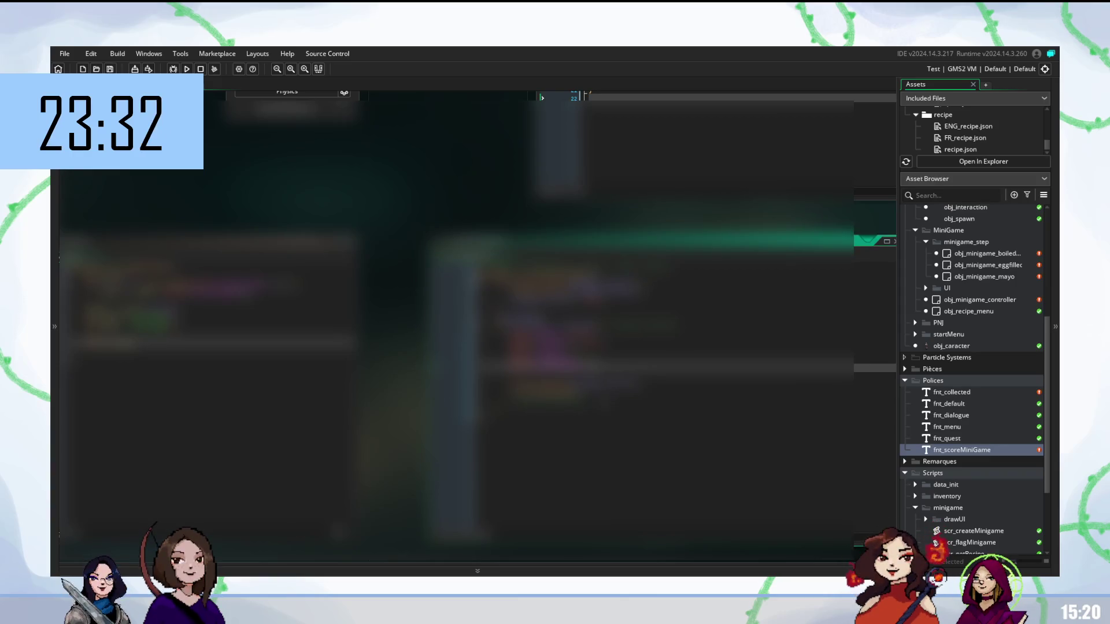
# Insert new blank lines above an earlier line of code and dismiss the code suggestions.
pyautogui.press('Return')
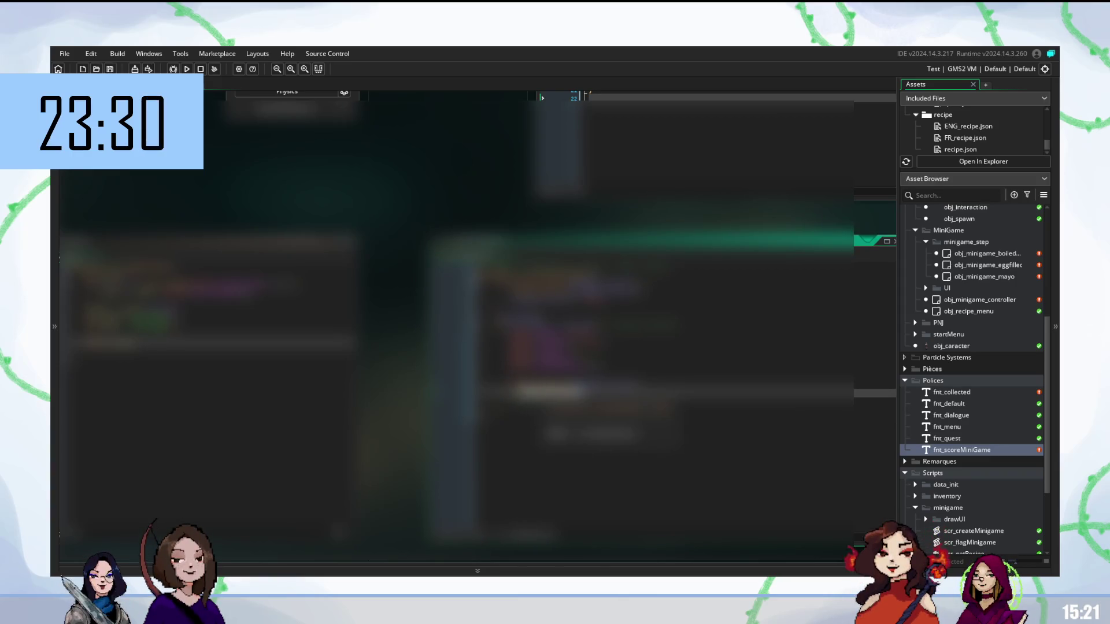
pyautogui.press('BackSpace')
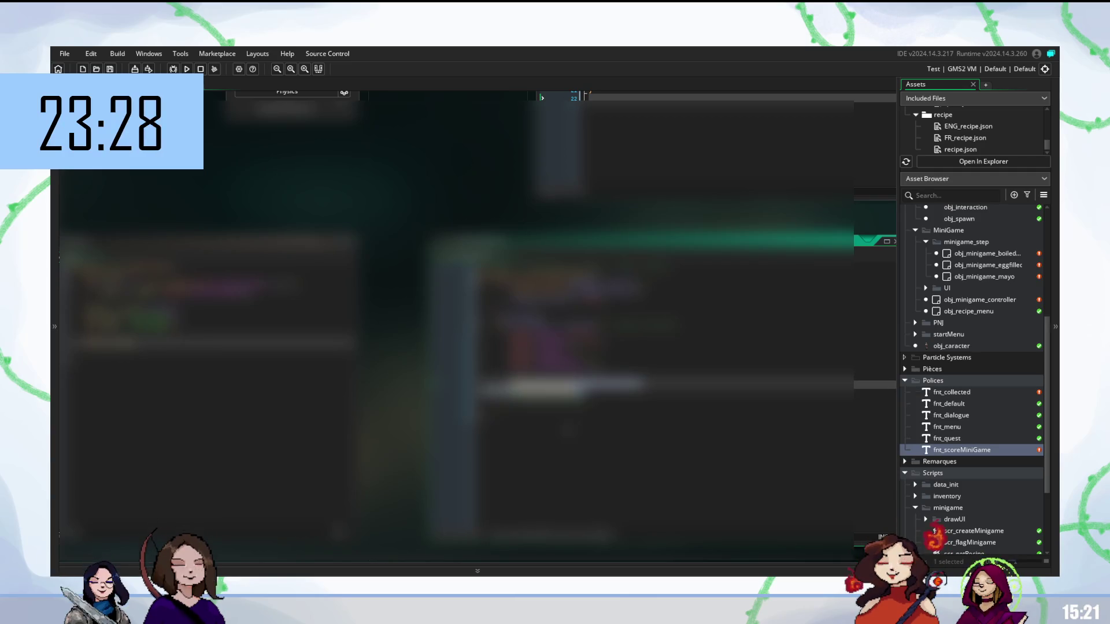
pyautogui.press('Escape')
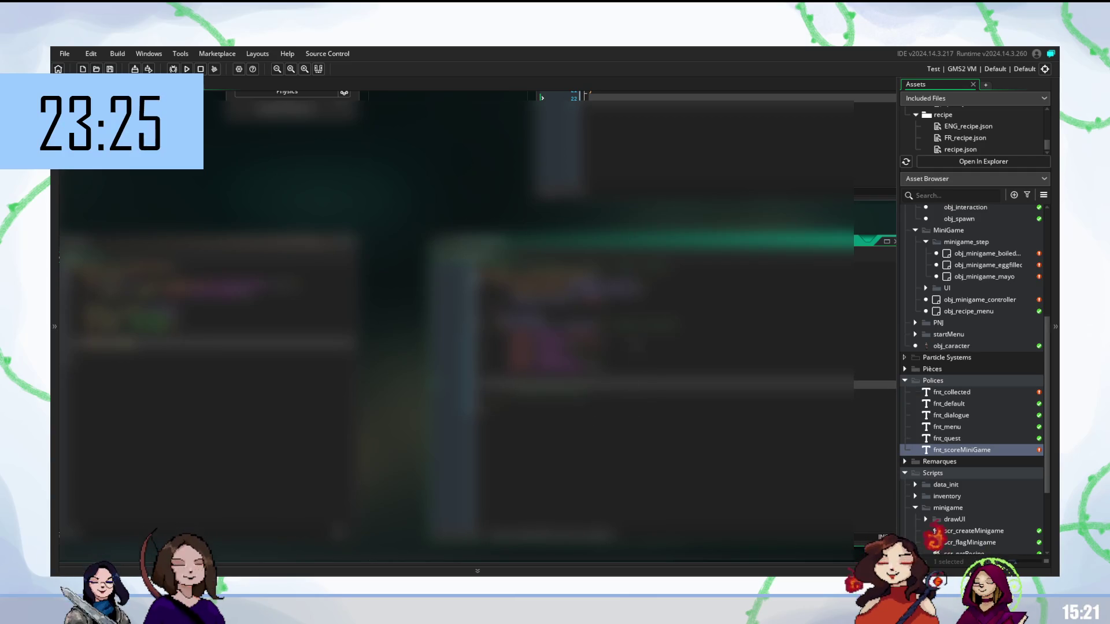
pyautogui.click(609, 325)
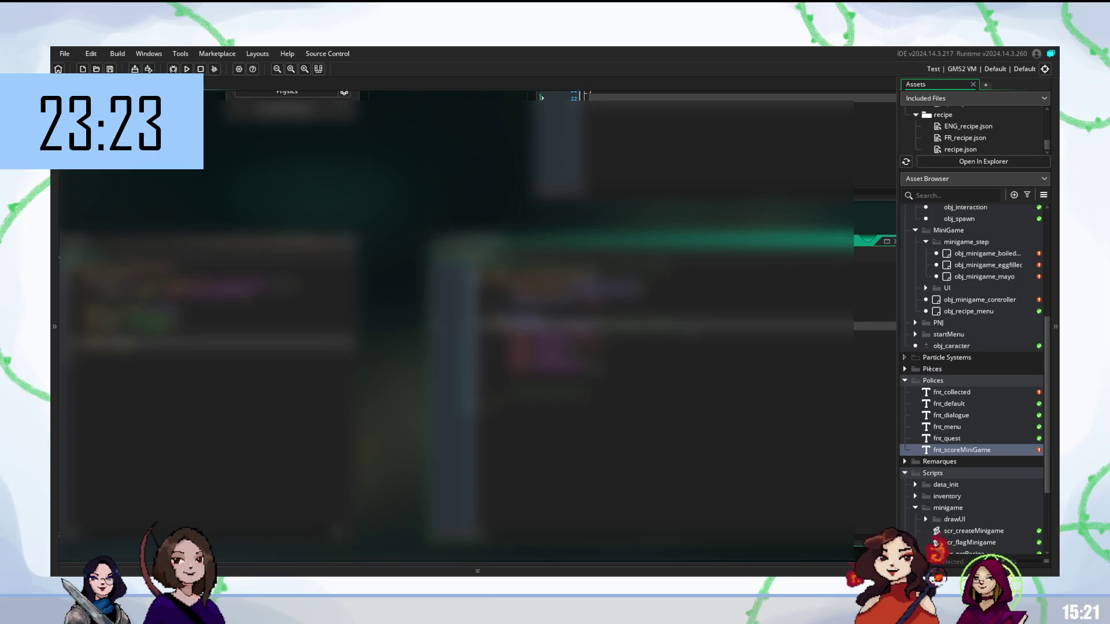
pyautogui.press('Up')
pyautogui.press('Return')
pyautogui.press('Return')
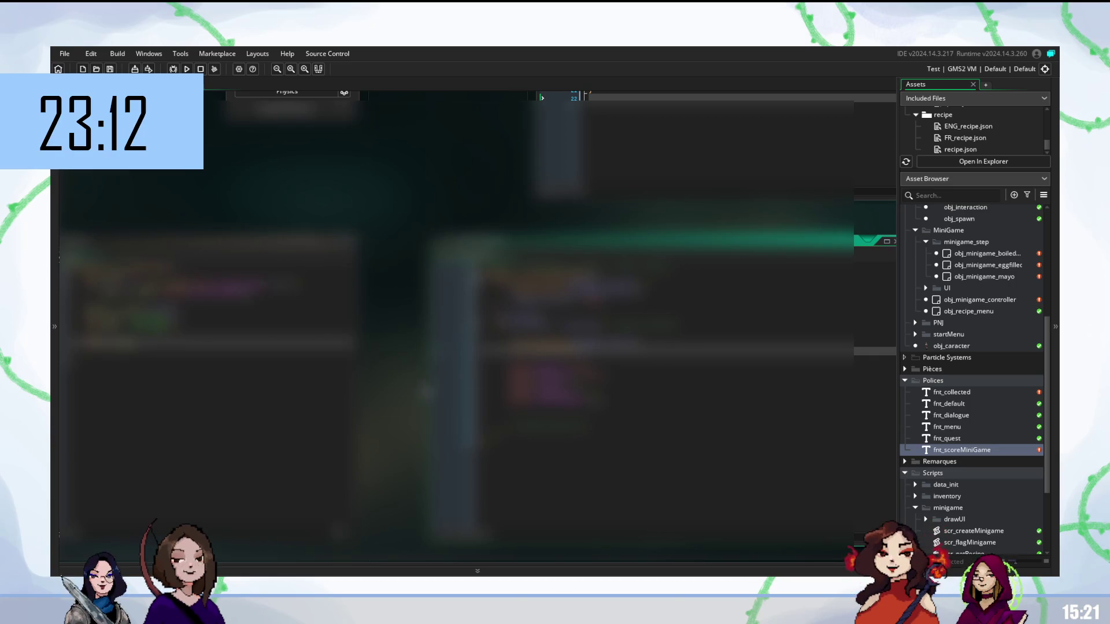
# Scroll the code up and back down to review the minigame code.
pyautogui.scroll(3, 456, 323)
pyautogui.scroll(2, 457, 324)
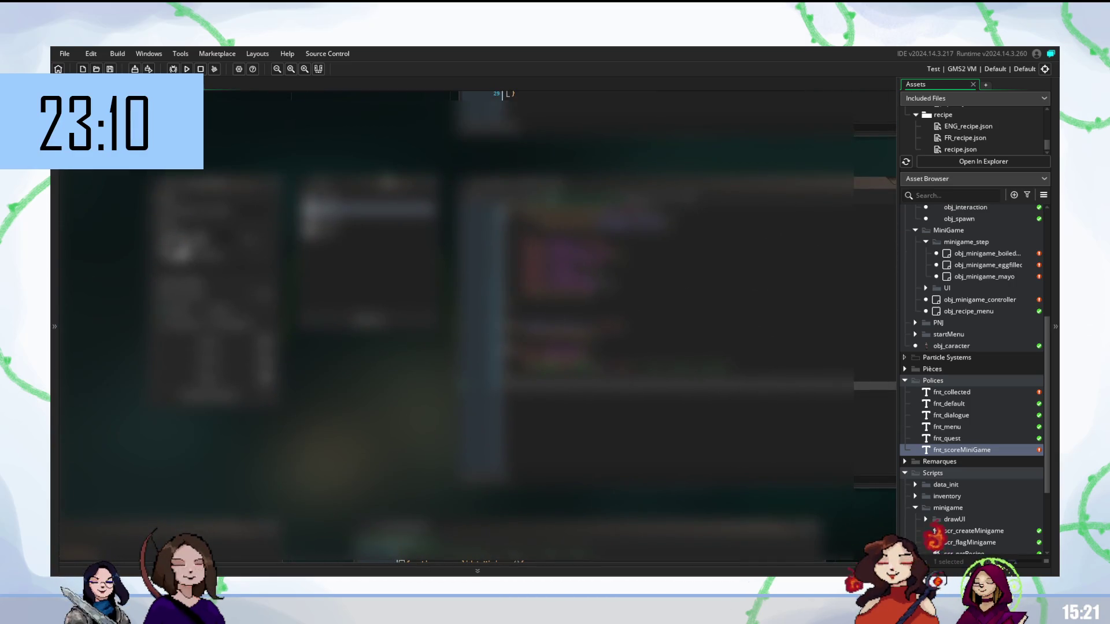
pyautogui.scroll(3, 458, 324)
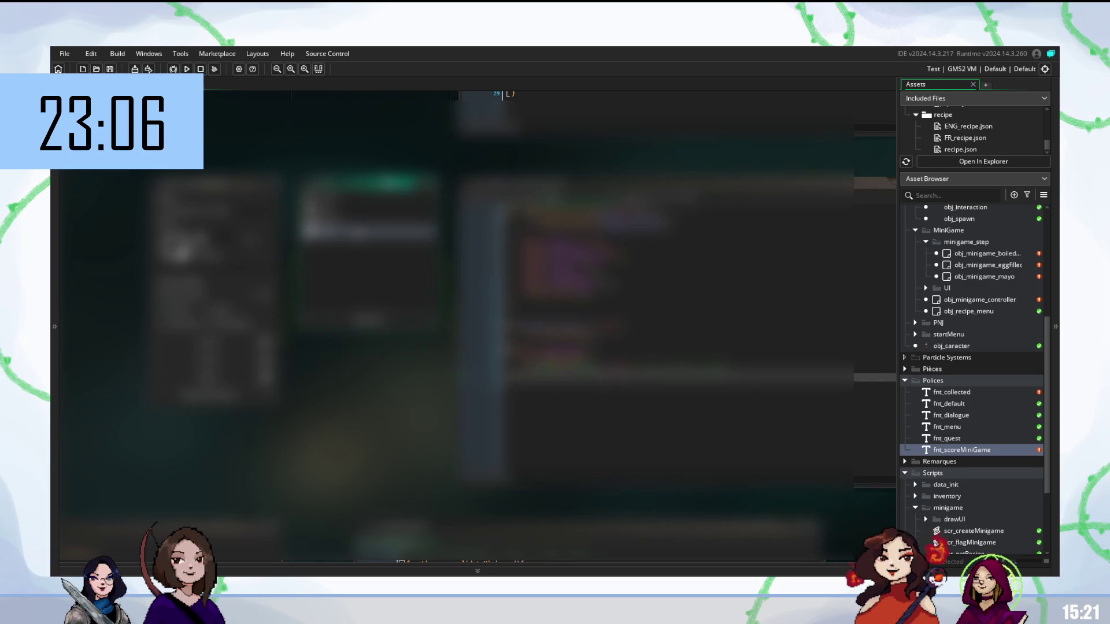
pyautogui.scroll(-3, 578, 323)
pyautogui.scroll(-3, 578, 323)
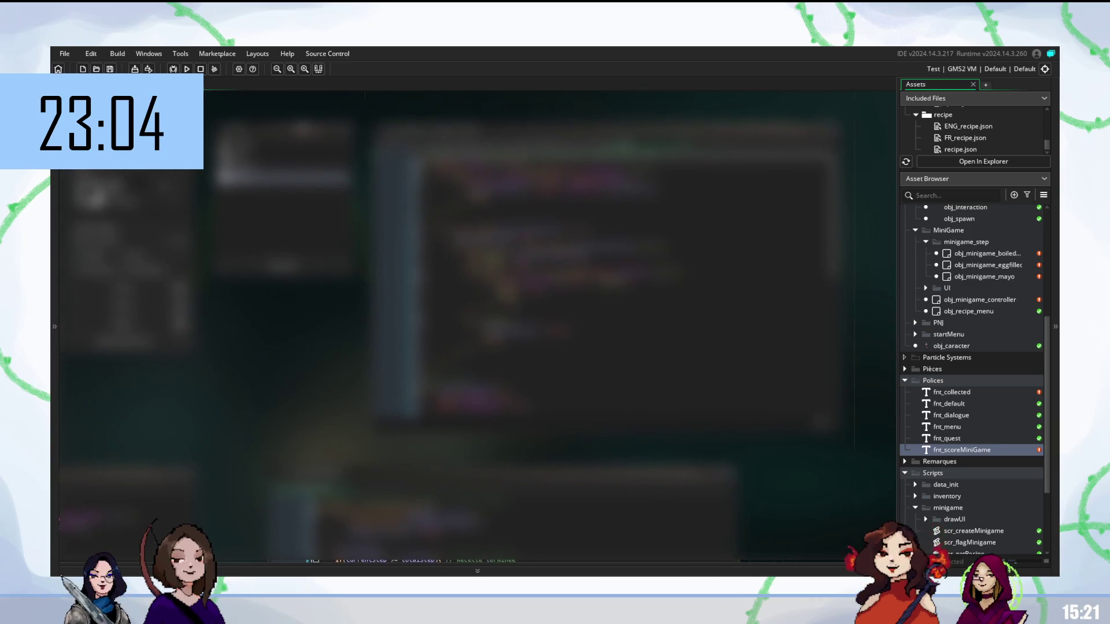
pyautogui.scroll(-3, 578, 288)
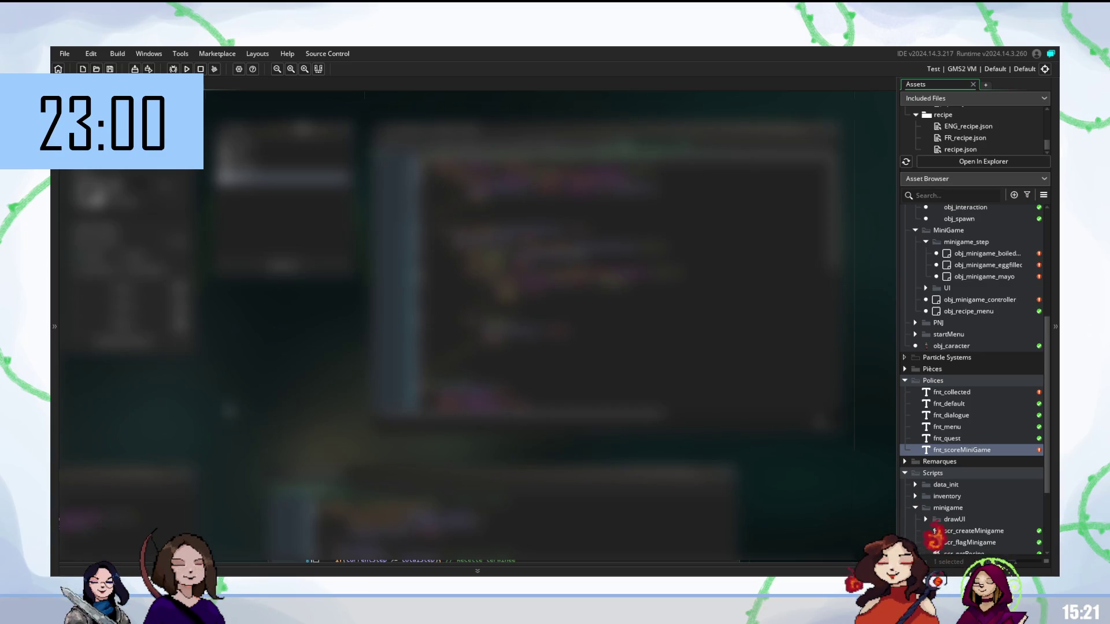
pyautogui.scroll(-3, 462, 323)
pyautogui.scroll(-5, 463, 324)
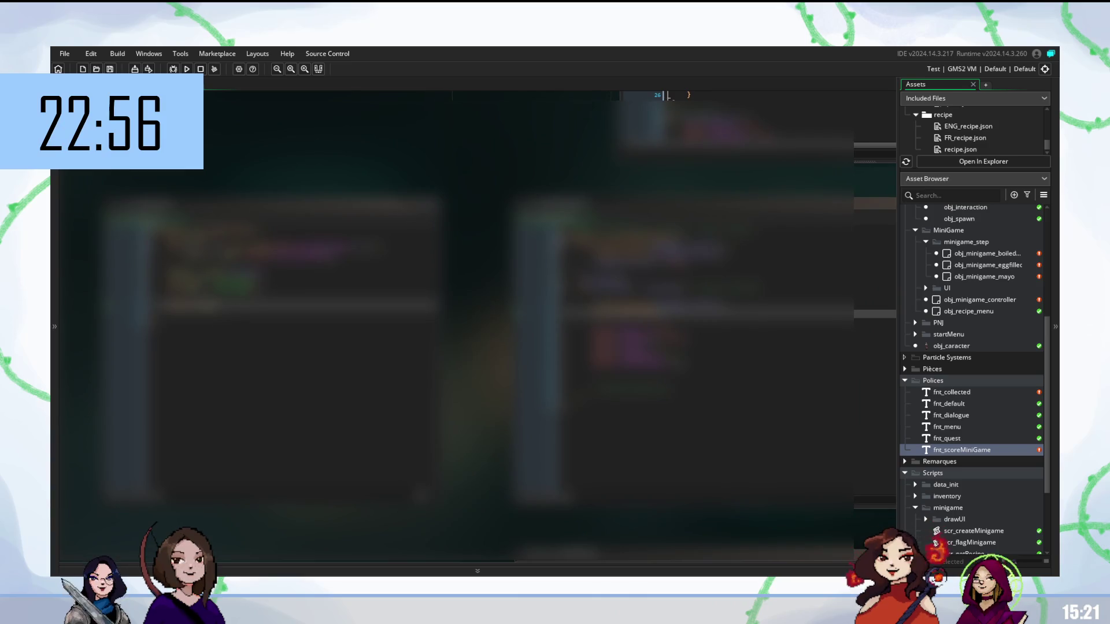
pyautogui.click(301, 203)
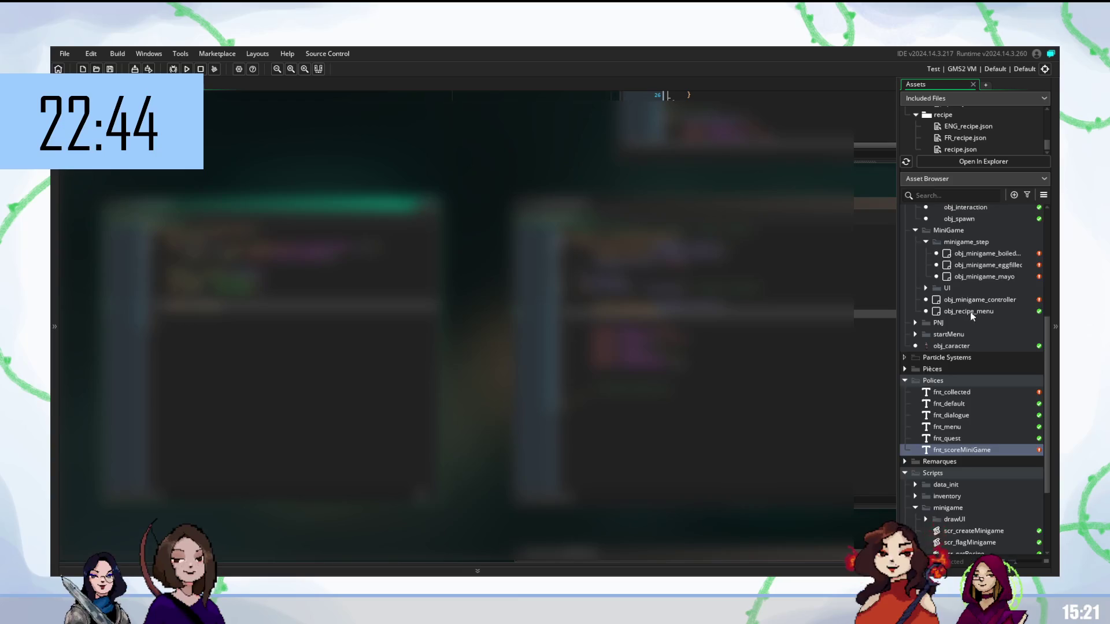
pyautogui.scroll(3, 969, 314)
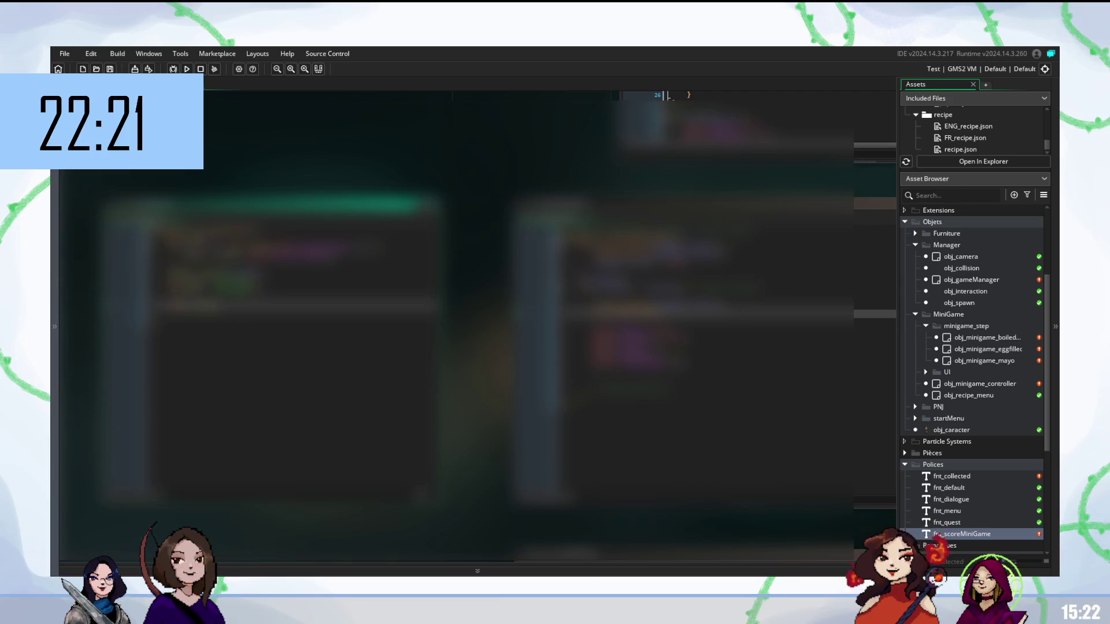
pyautogui.click(694, 379)
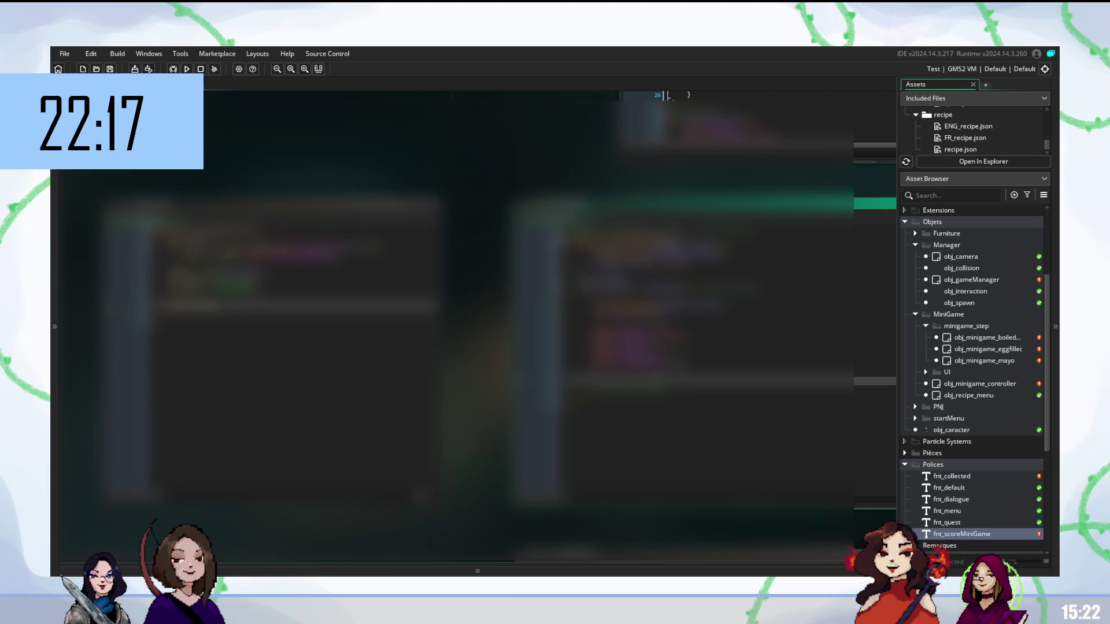
# Scroll up in the code and place the cursor on the line to work on next.
pyautogui.scroll(2, 477, 323)
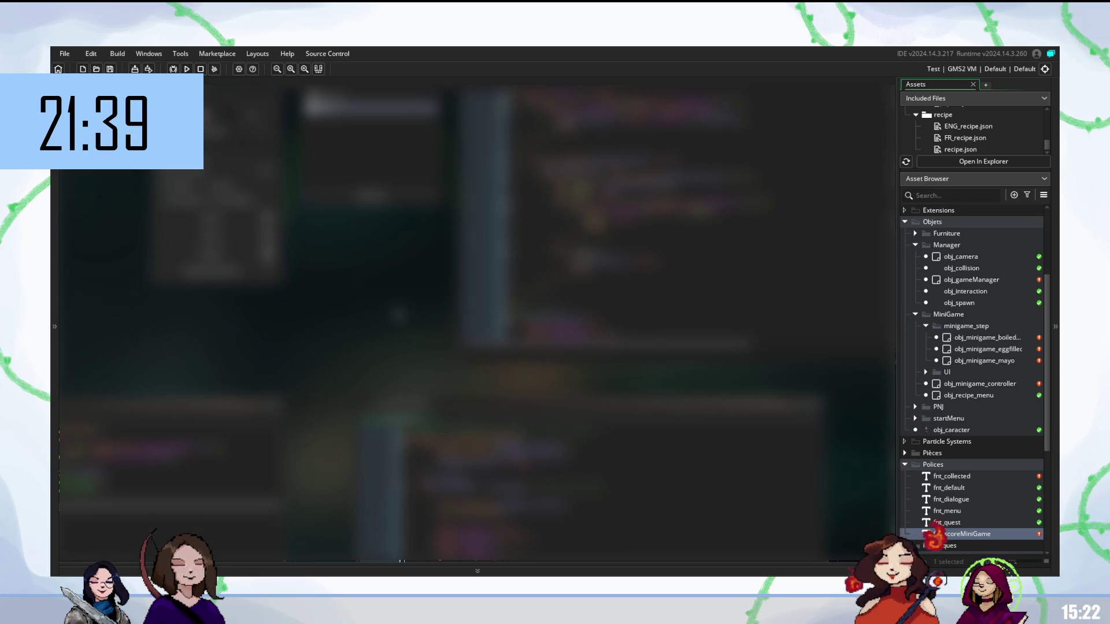
pyautogui.click(630, 403)
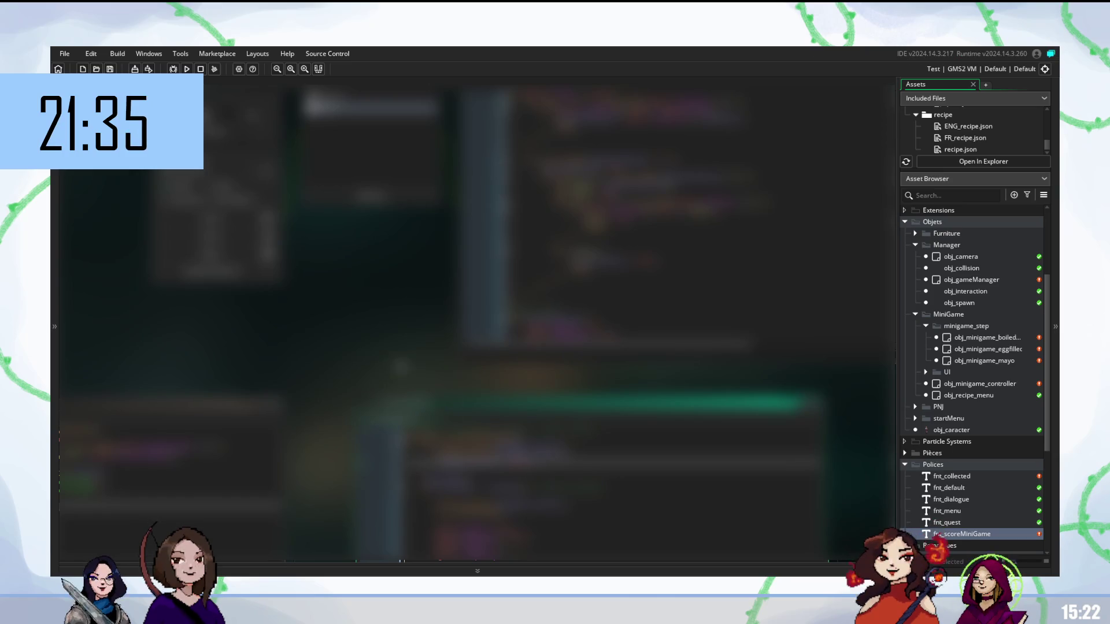
# Scroll the workspace to another minigame code window and place the cursor near its top.
pyautogui.scroll(-3, 478, 319)
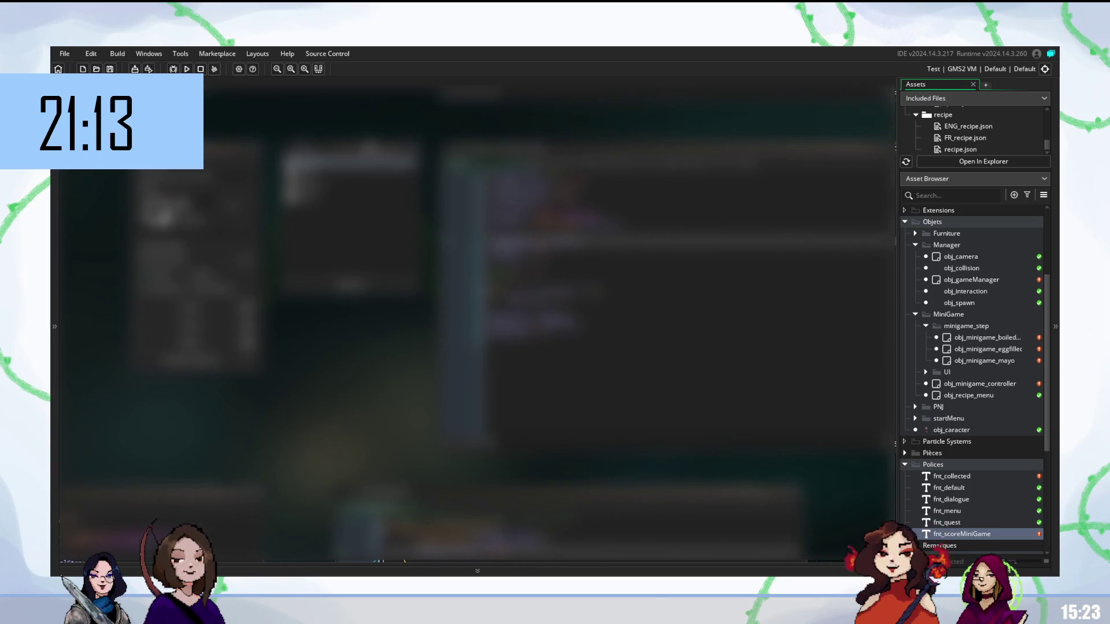
pyautogui.click(664, 148)
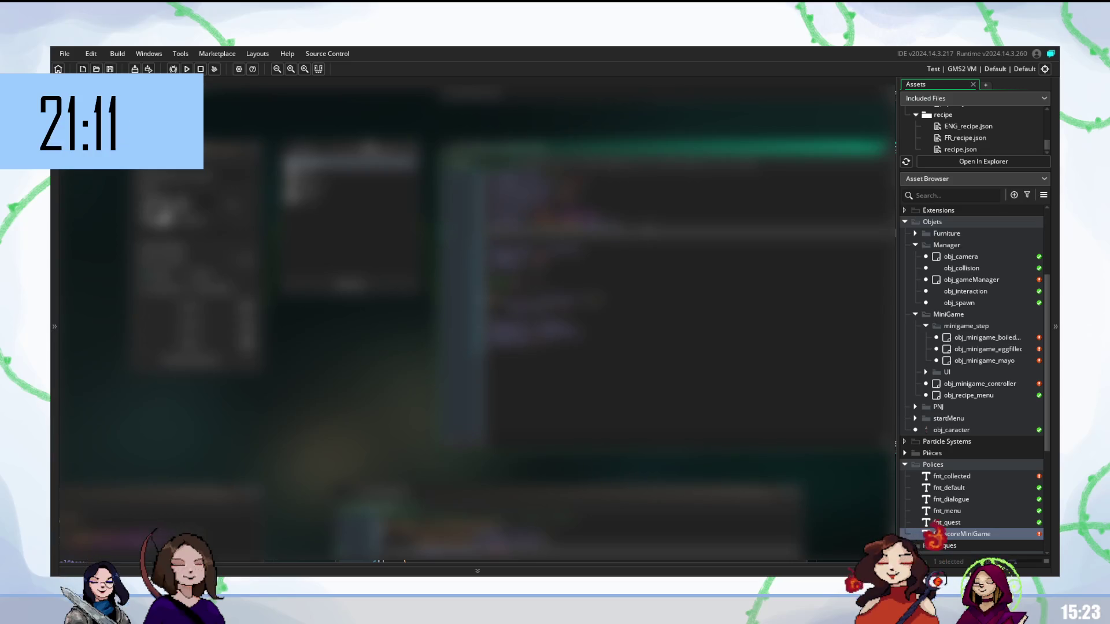
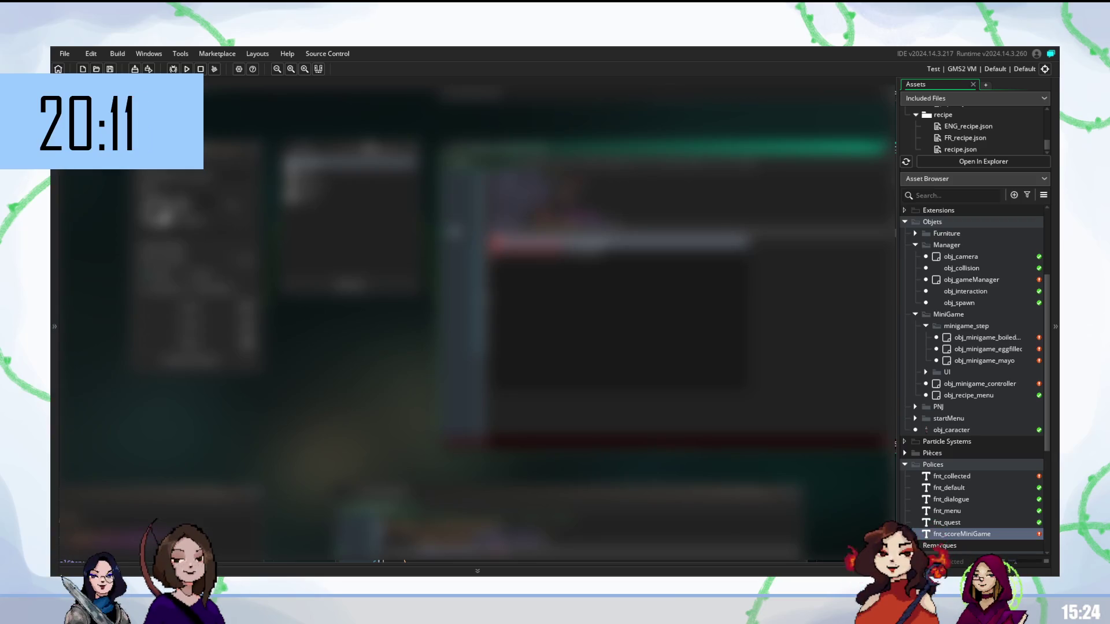
# Close the overlay panel and open another .gml code file from the list in the editor.
pyautogui.press('Escape')
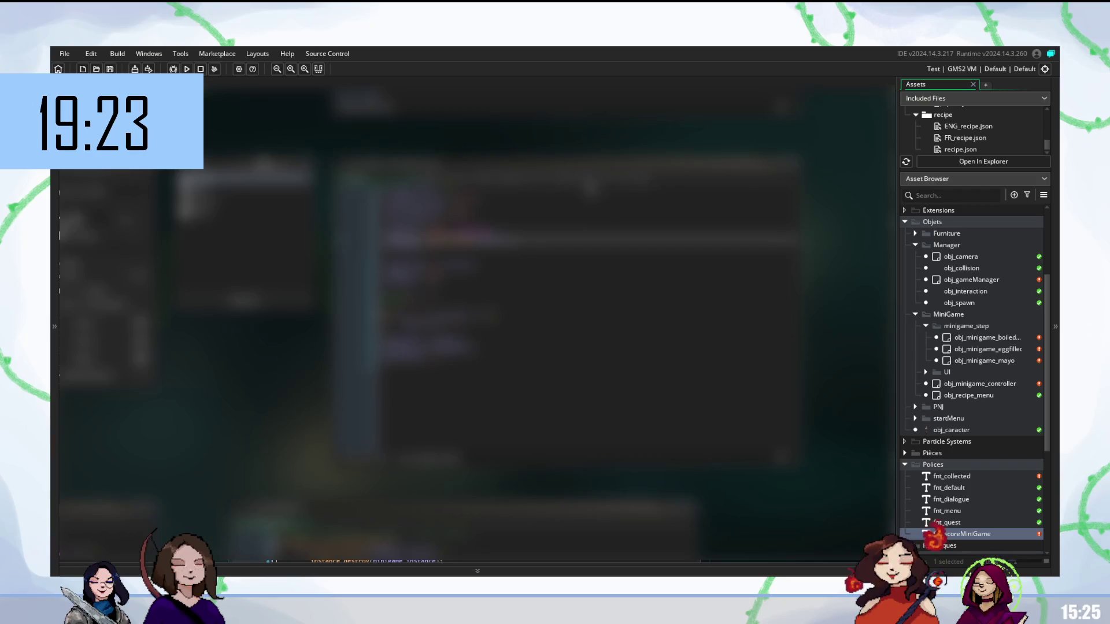
pyautogui.click(809, 184)
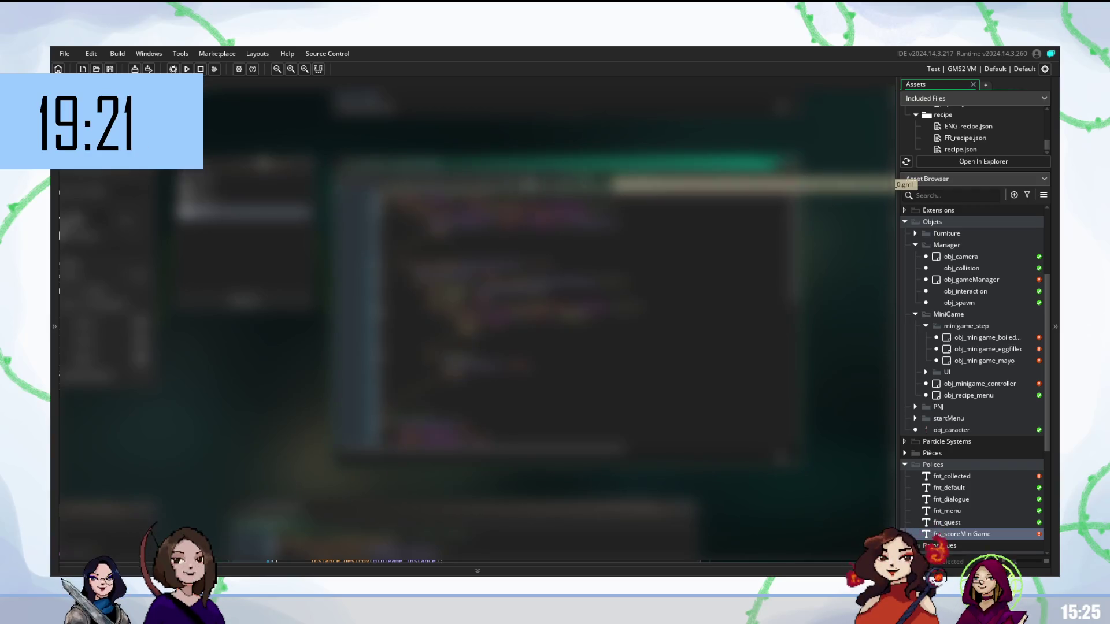